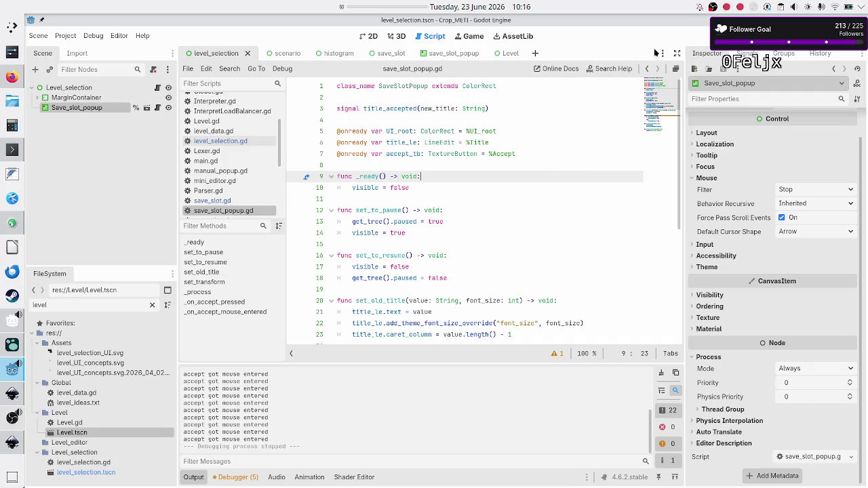
- Run the game and create a new program in Binary manipulation > Flip bit
key("F5")
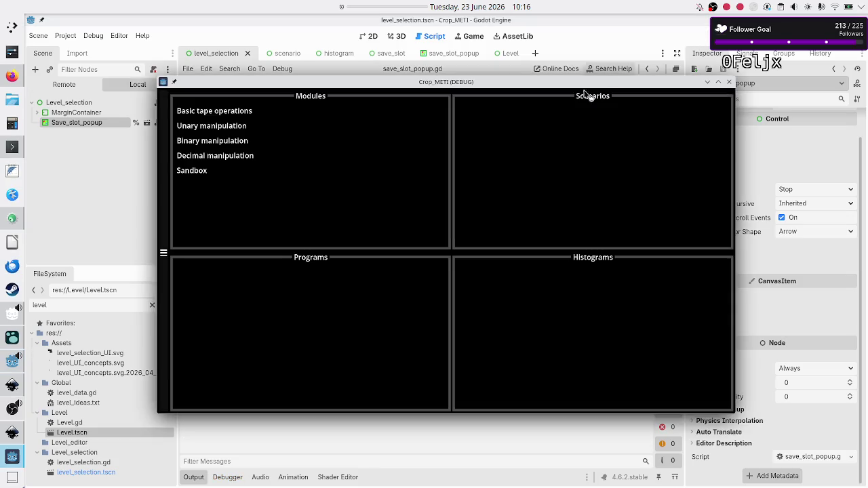
left_click(228, 143)
left_click(497, 126)
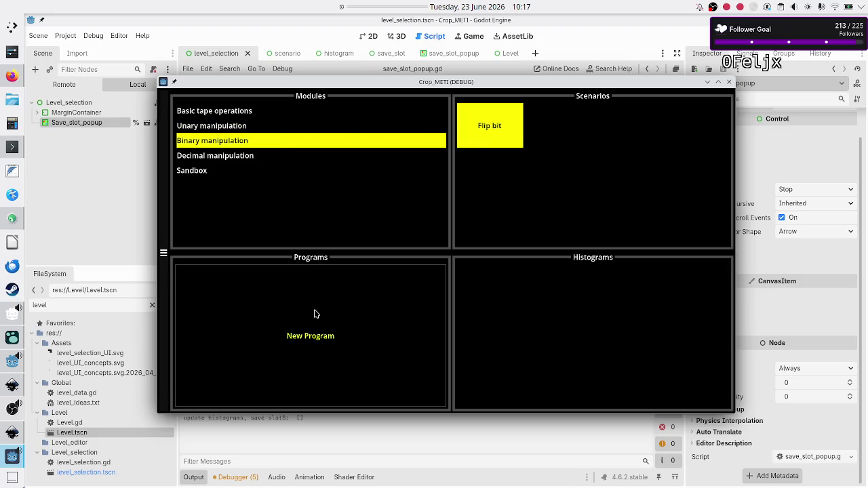
left_click(316, 313)
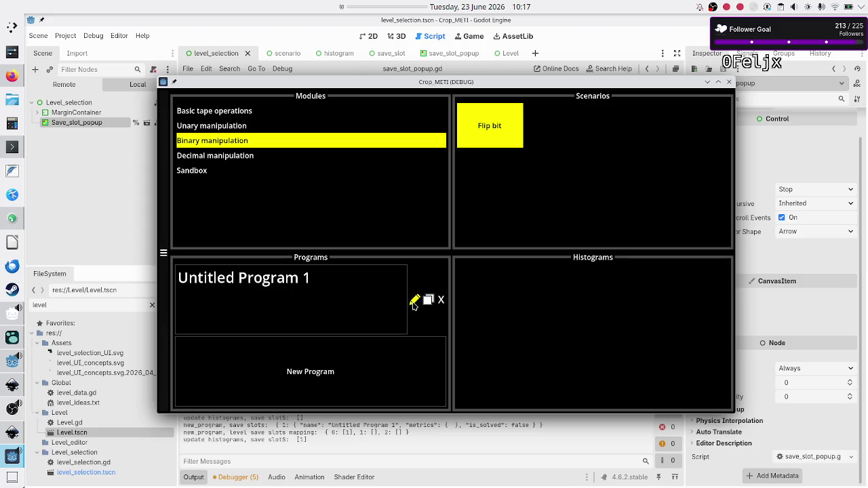
- Rename the new program's title to 'Test' and close the running game
left_click(413, 303)
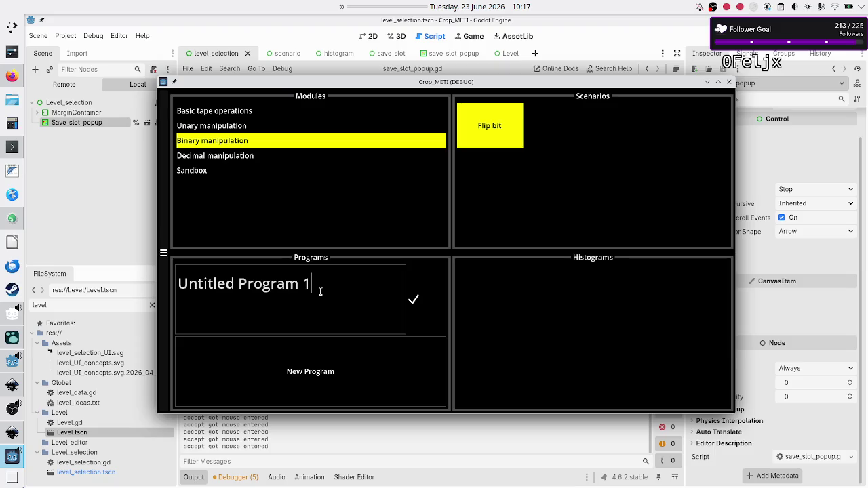
left_click(364, 299)
left_click(234, 285)
left_click(179, 285)
left_click(337, 282)
left_click(269, 285)
left_click(213, 285)
type("a")
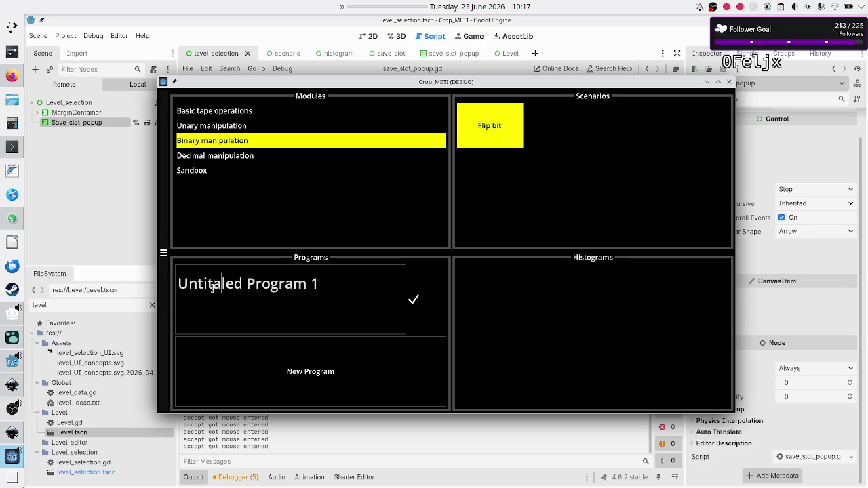
left_click(346, 286)
key("BackSpace")
key("BackSpace")
key("BackSpace")
type("Test")
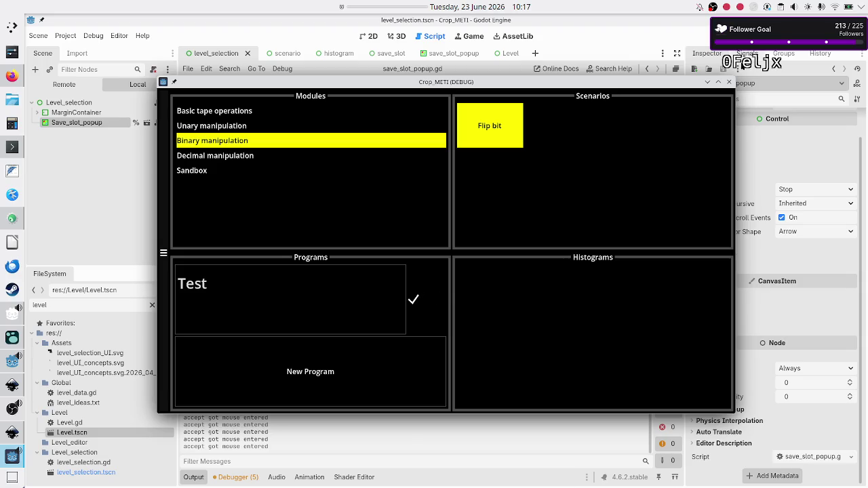
left_click(729, 82)
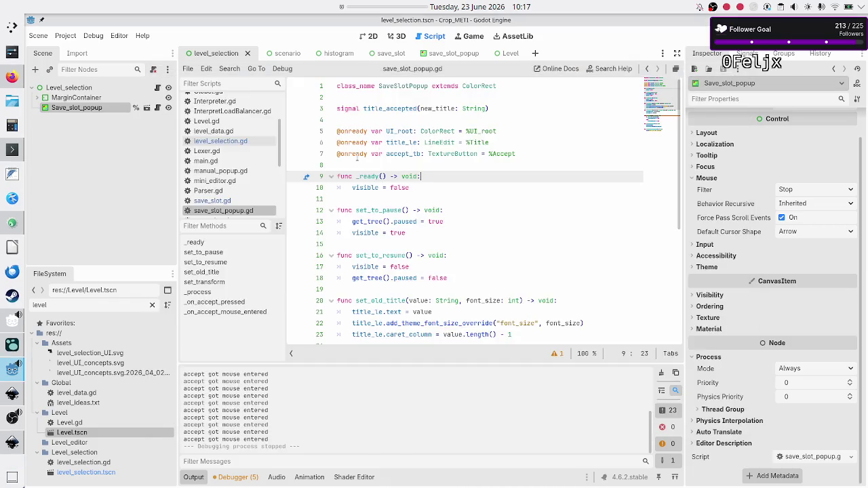
- Switch to the save_slot_popup scene and select its Accept node
left_click(451, 54)
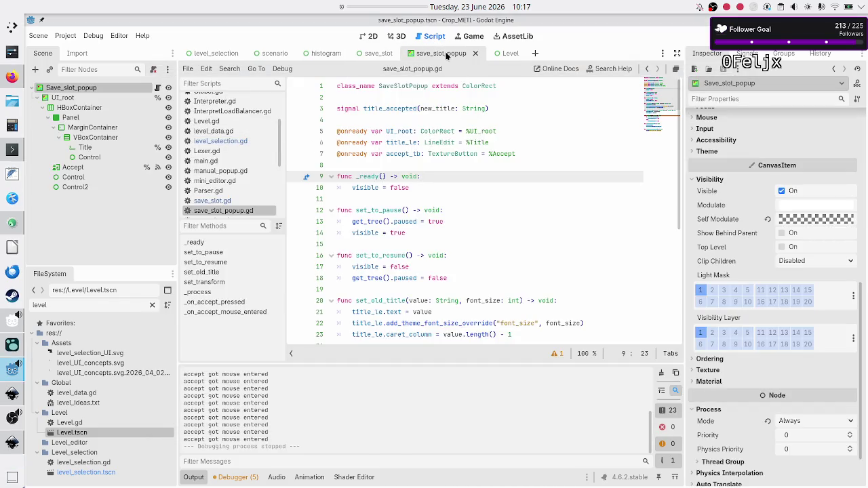
left_click(72, 167)
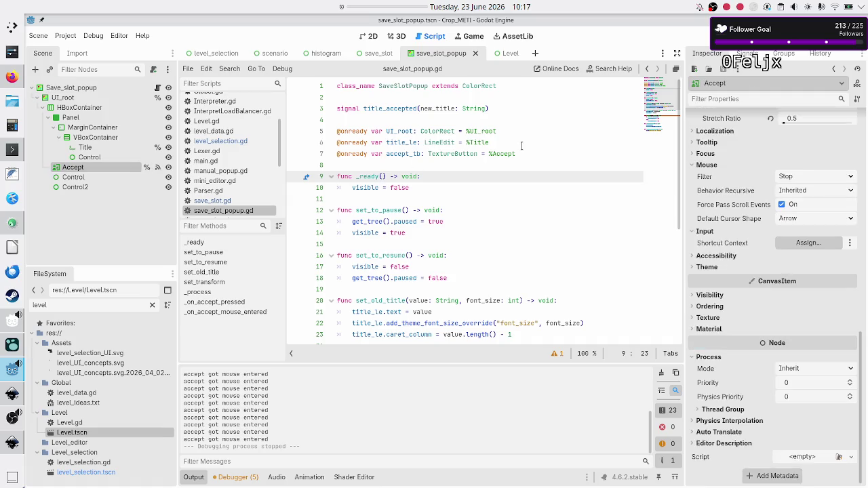
scroll(741, 152, "down", 3)
scroll(740, 152, "up", 3)
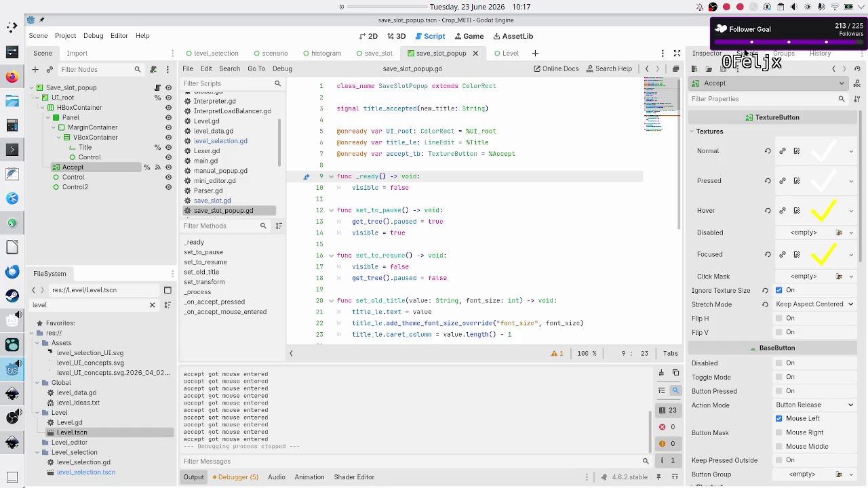
- Show the Accept node's signal connections, select _on_accept_pressed, and bring the script's _process code into view
left_click(746, 53)
left_click(736, 127)
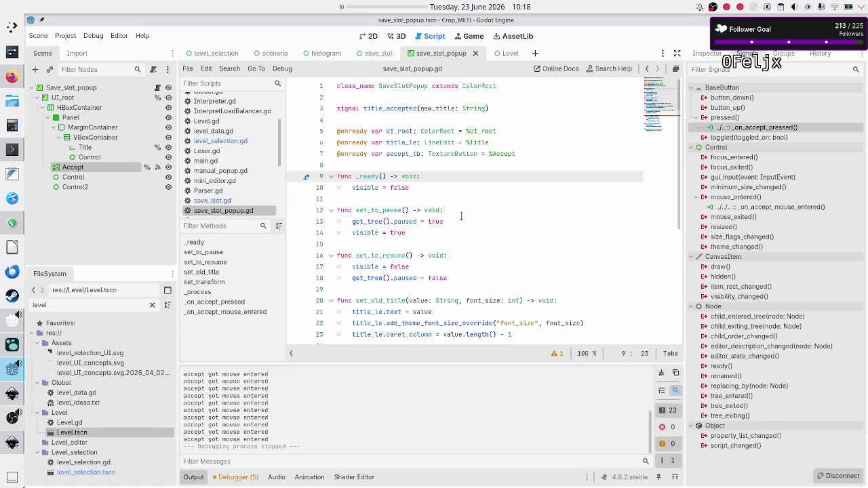
scroll(460, 216, "down", 5)
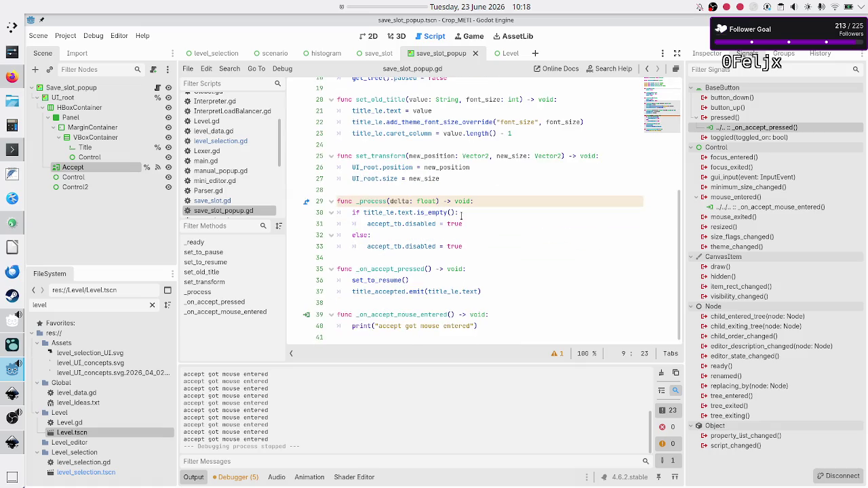
left_click(438, 259)
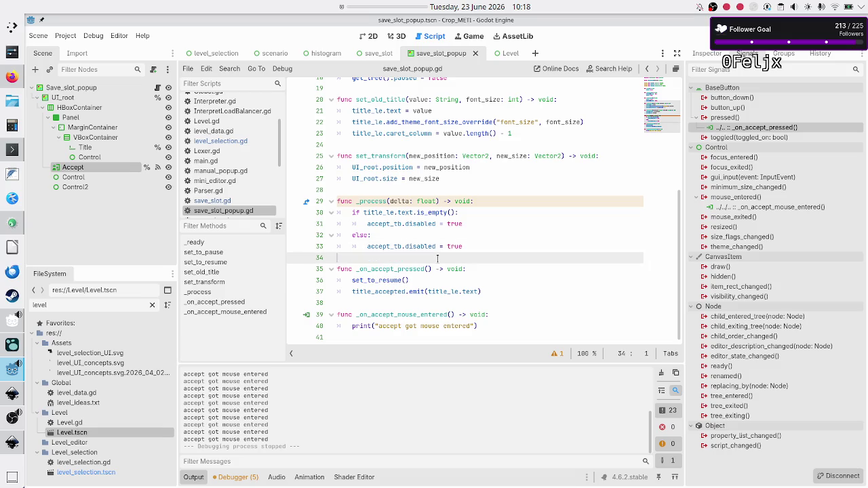
key("Down")
key("Down")
key("Up")
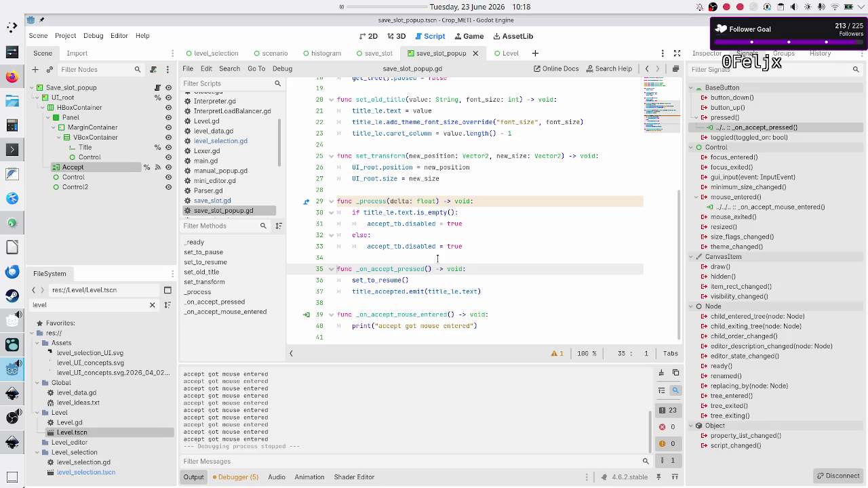
- Disconnect the Accept button's pressed signal and reconnect it to _on_accept_pressed
right_click(772, 130)
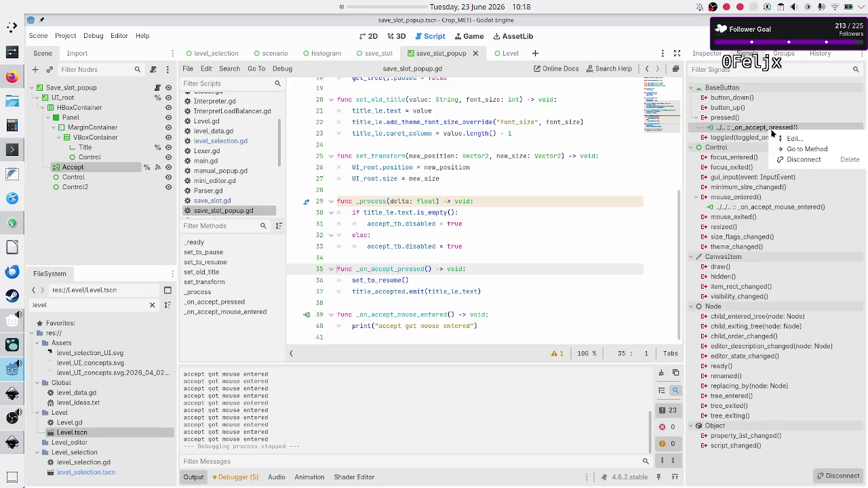
left_click(799, 163)
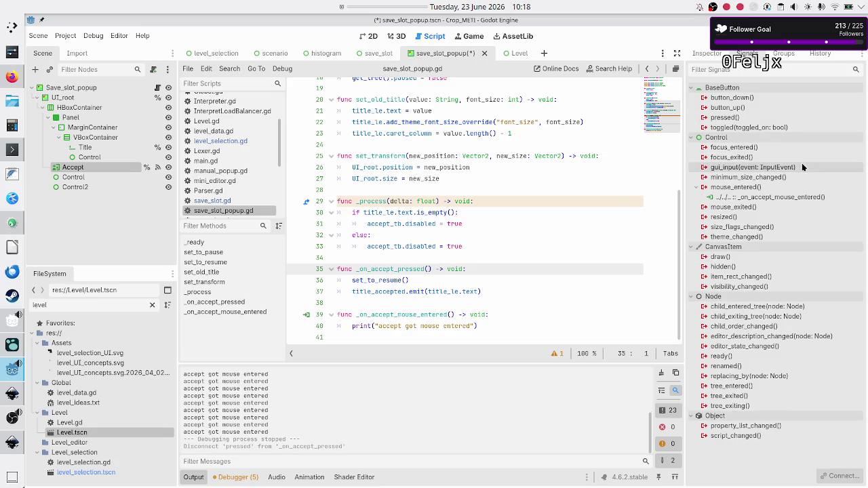
right_click(736, 121)
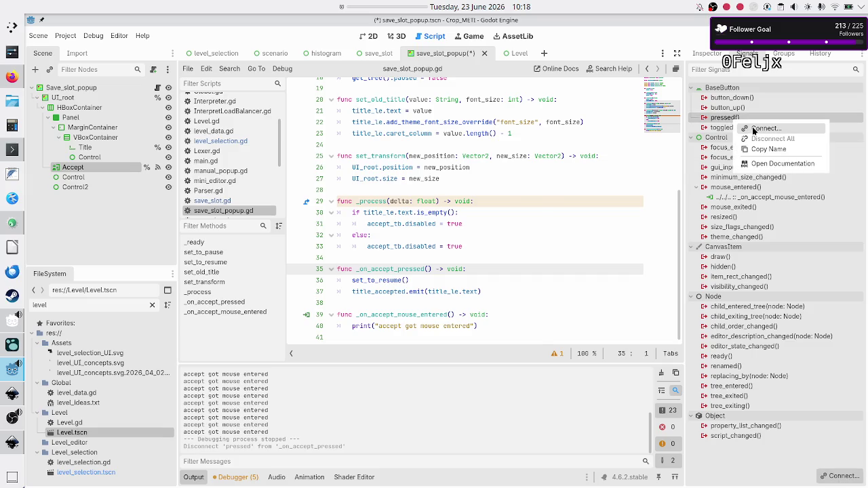
left_click(762, 128)
left_click(391, 343)
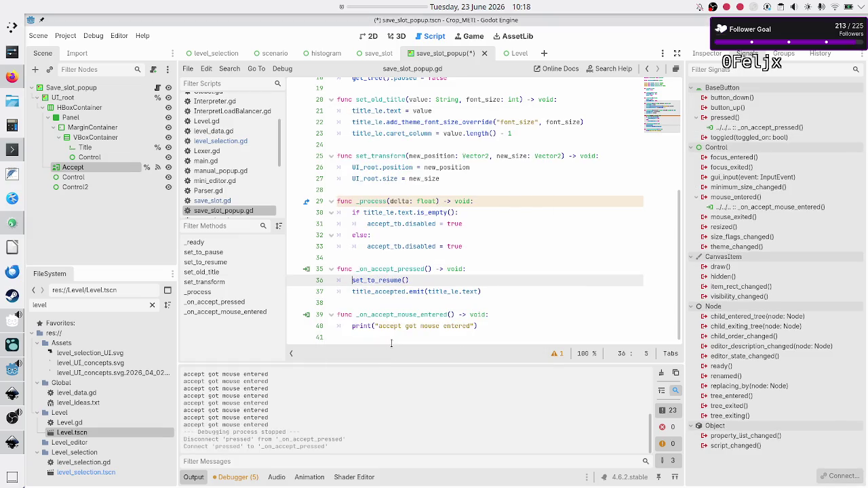
- Disconnect mouse_entered, delete the _on_accept_mouse_entered function, save, and relaunch the game
key("Up")
key("Up")
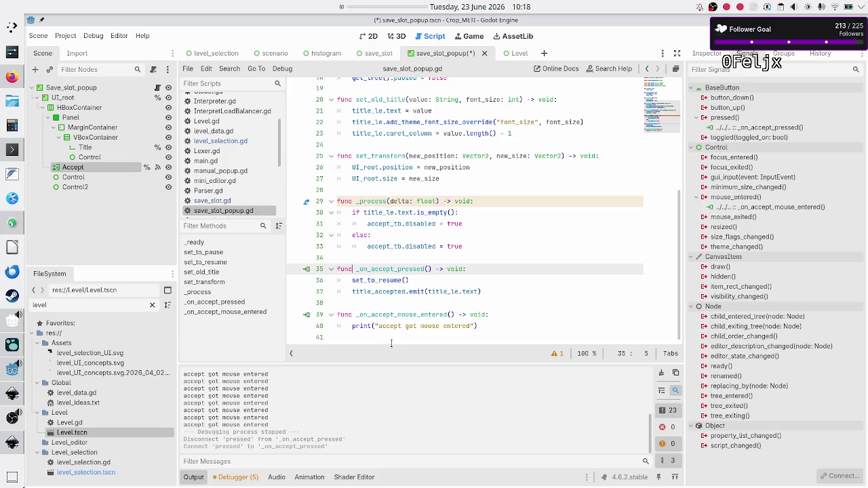
key("Down")
key("Down")
key("Down")
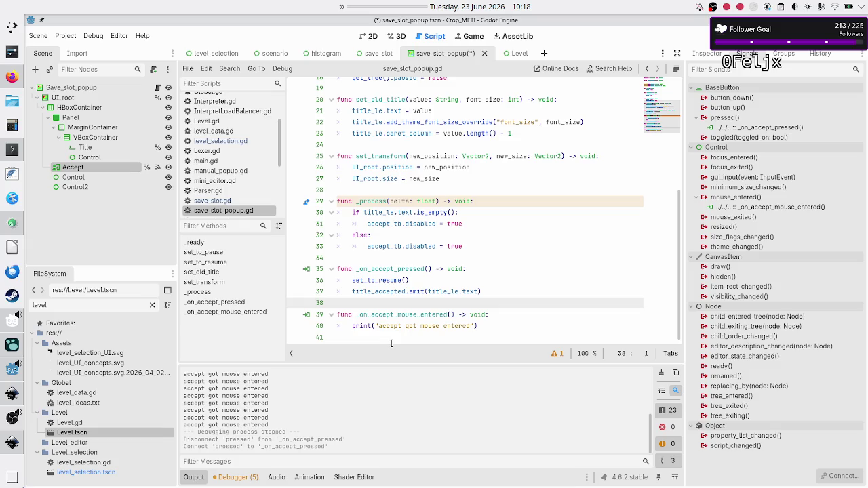
key("Down")
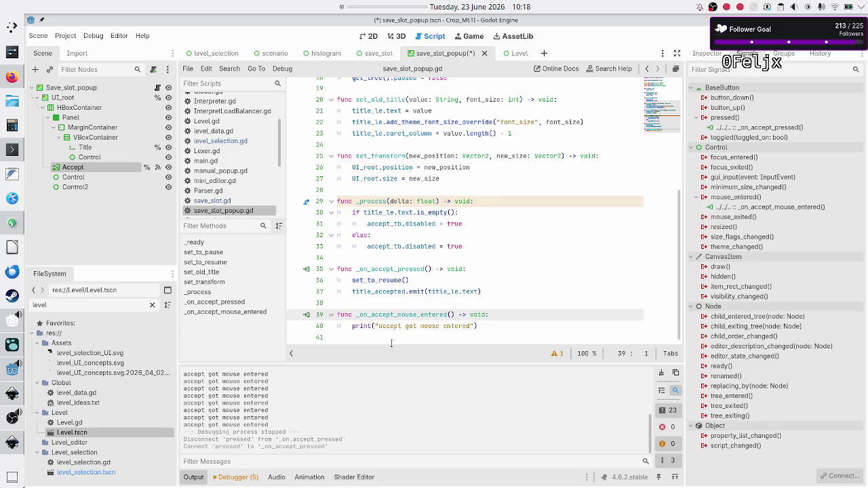
left_click(765, 208)
right_click(765, 208)
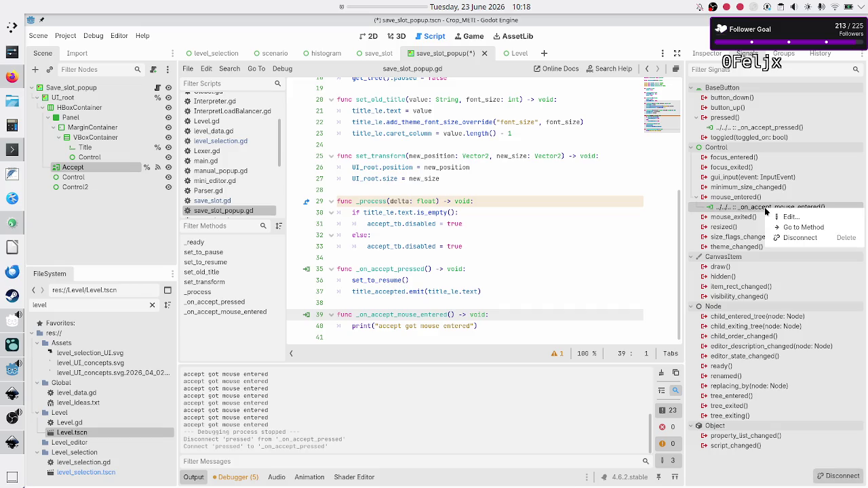
left_click(790, 235)
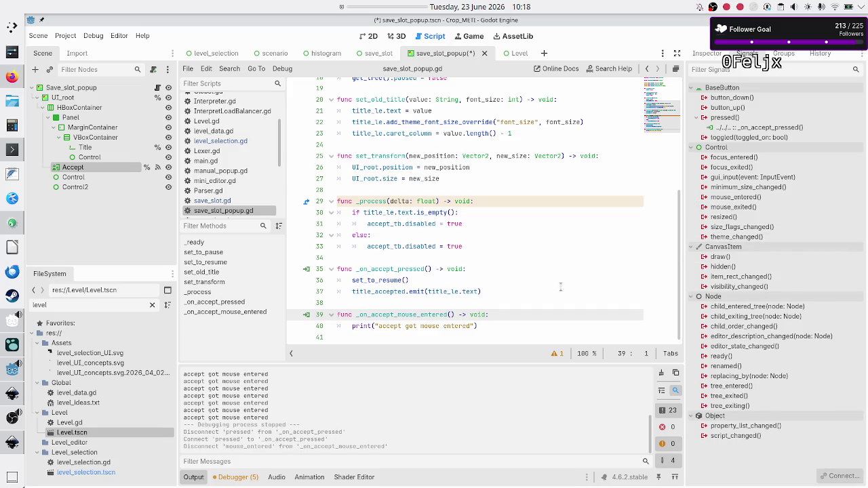
left_click(555, 291)
key("Down")
key("Down")
key("shift+Down")
key("shift+Down")
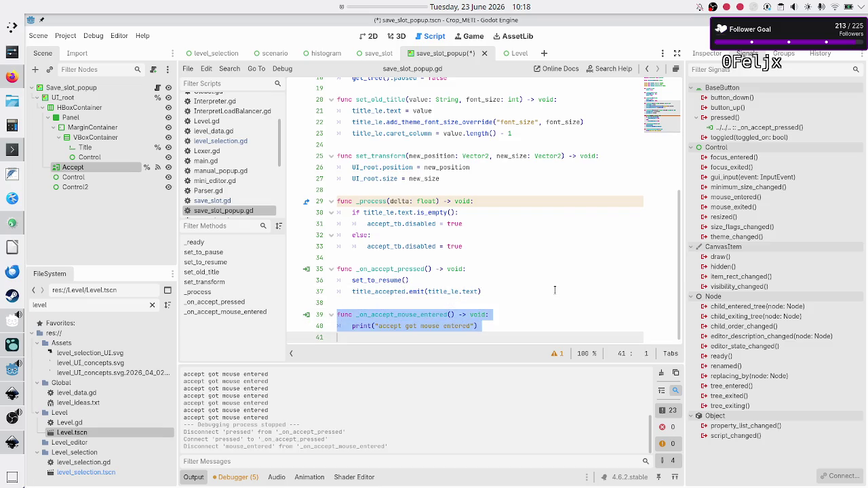
key("BackSpace")
key("BackSpace")
key("ctrl+s")
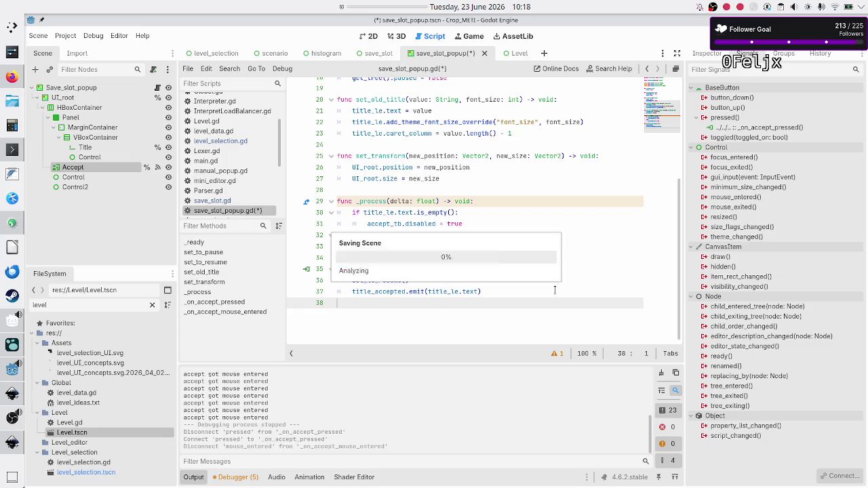
key("F5")
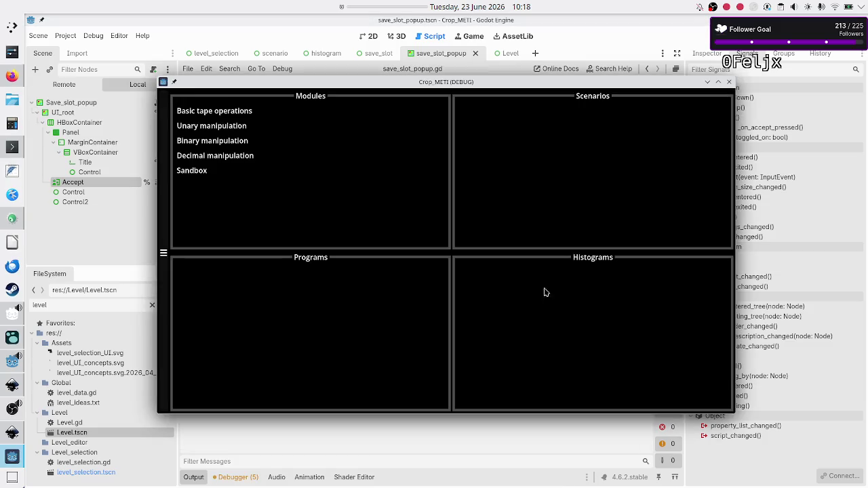
- Create a new Flip bit program in the game, edit its title toward 'UT', then return to the editor
left_click(229, 146)
left_click(483, 139)
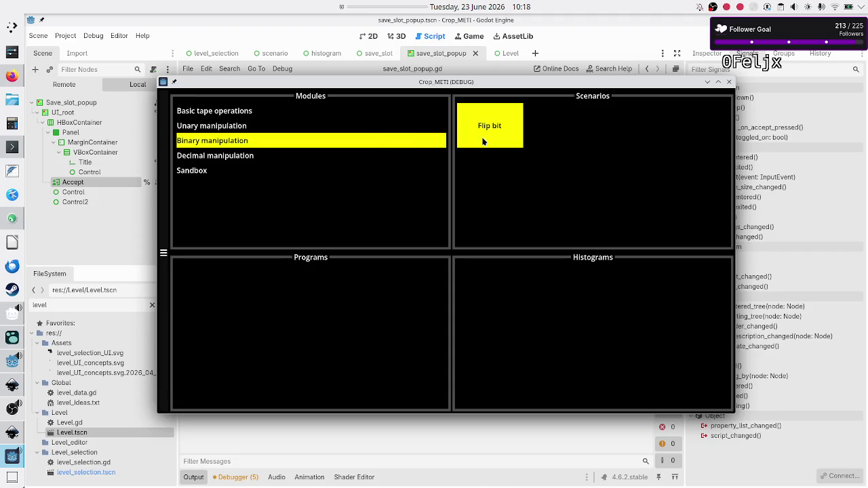
left_click(296, 326)
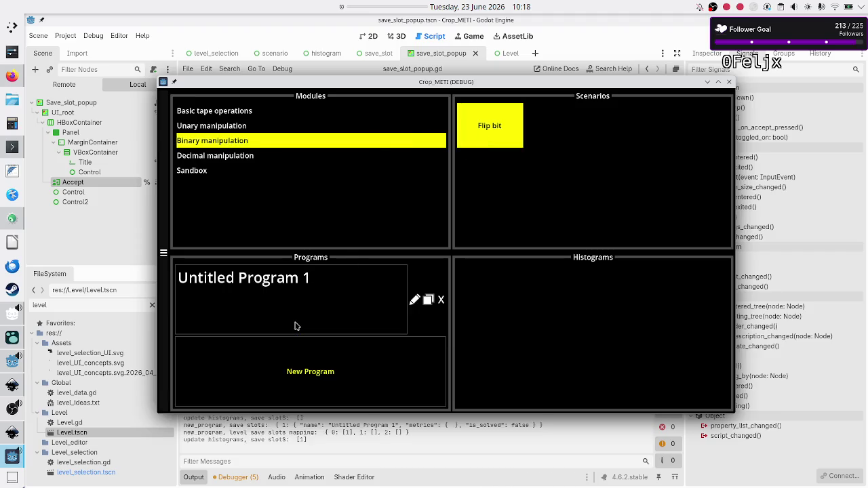
left_click(415, 300)
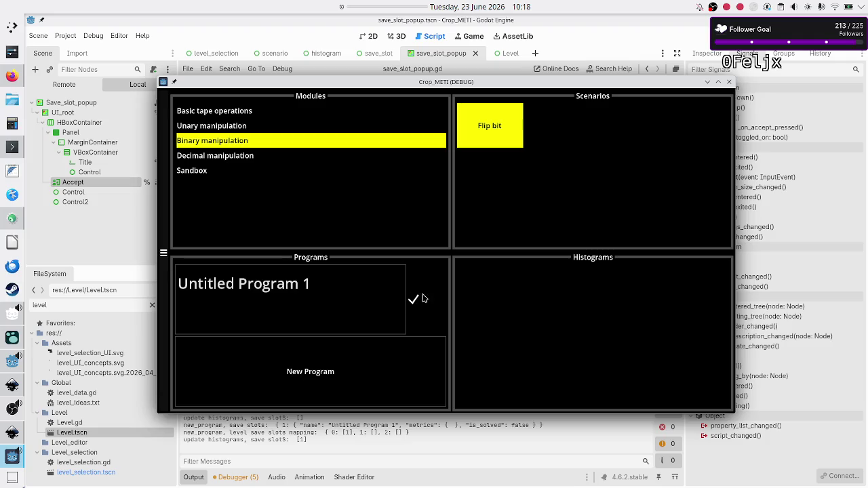
key("BackSpace")
key("BackSpace")
key("BackSpace")
type("T")
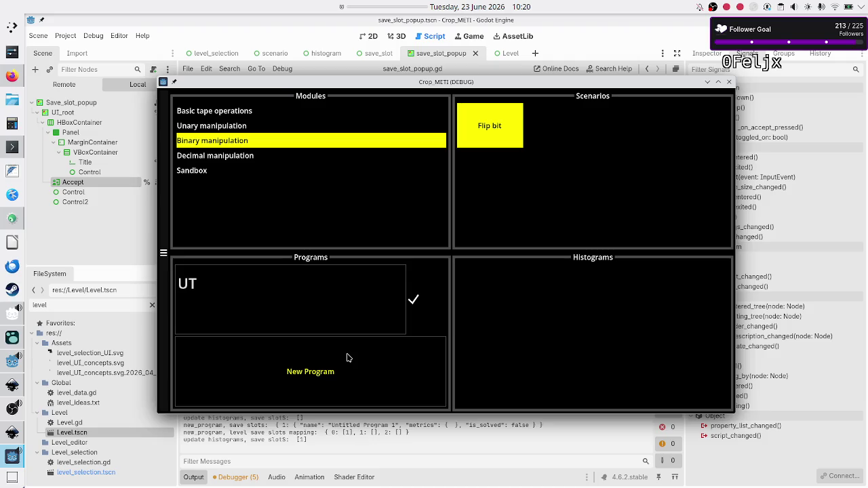
left_click(329, 442)
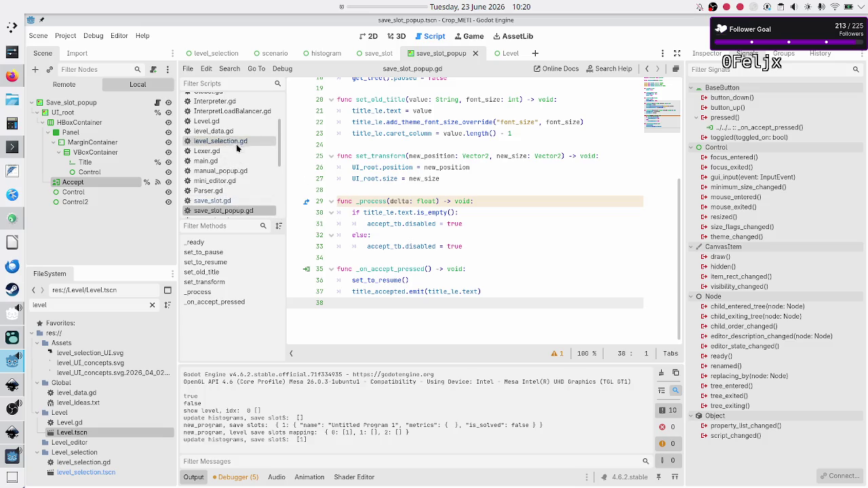
- Open level_selection.gd and locate the update_title call inside hide_save_slot_popup
scroll(238, 116, "up", 3)
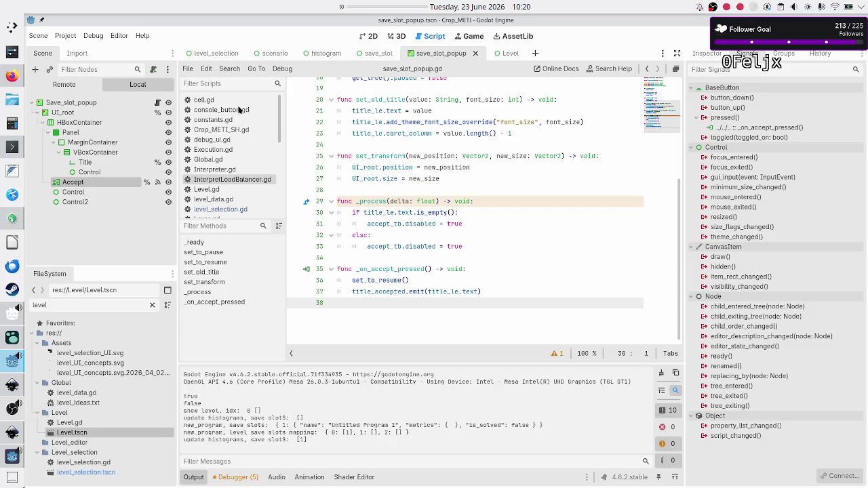
scroll(233, 201, "down", 3)
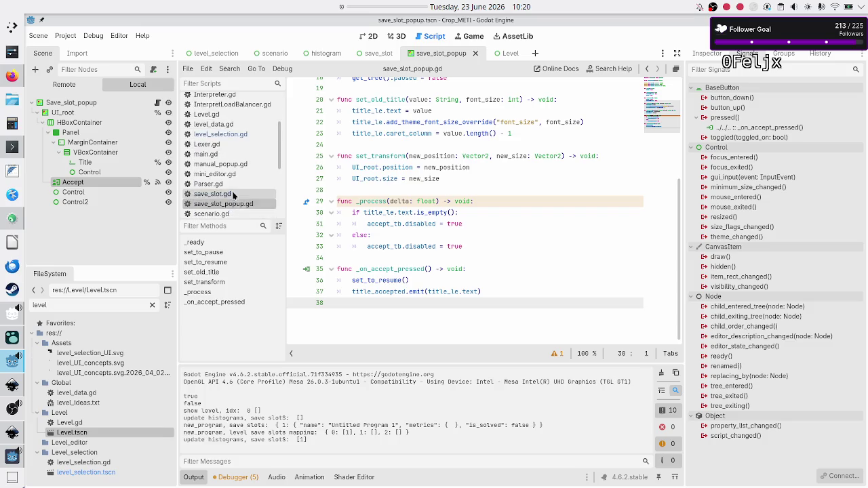
left_click(234, 196)
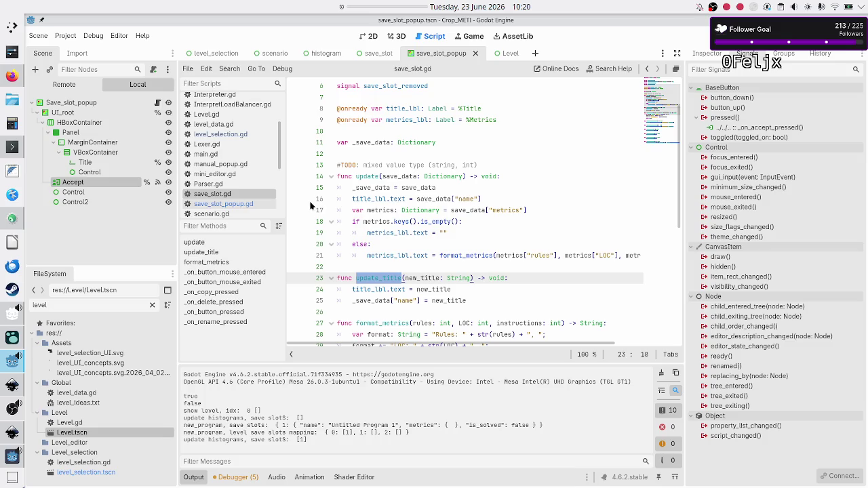
left_click(250, 134)
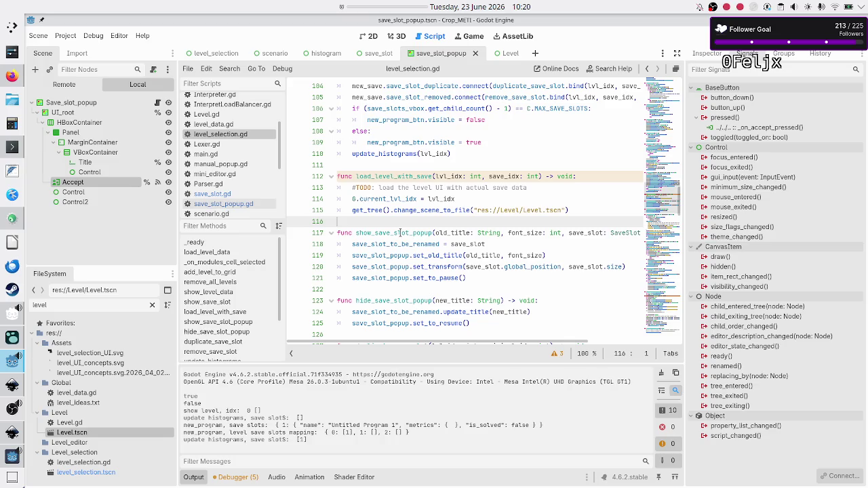
left_click(400, 233)
scroll(411, 265, "down", 3)
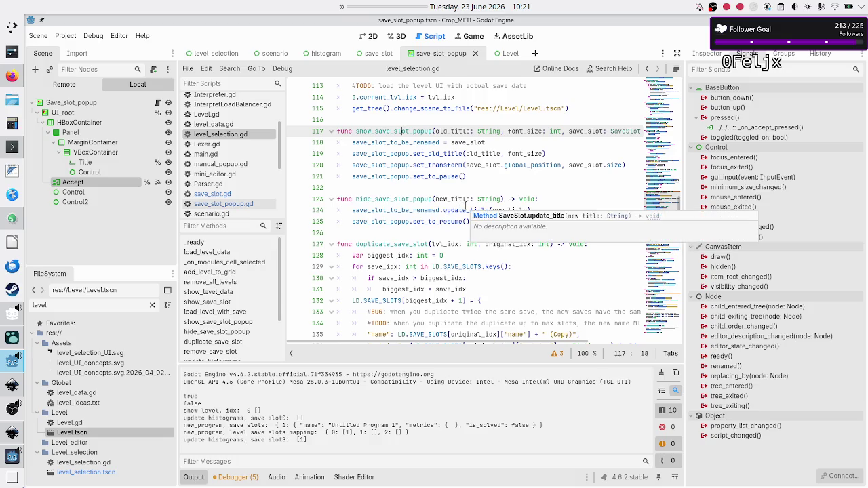
left_click(463, 210)
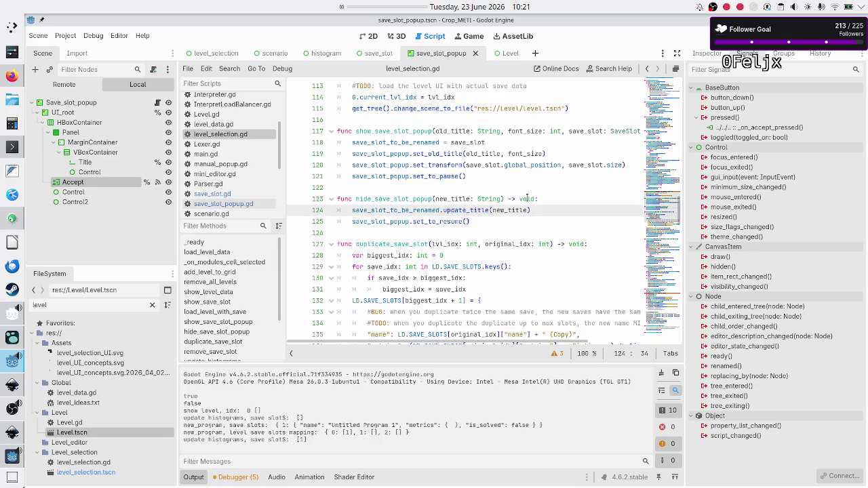
- Move the update_title call below set_to_resume() in hide_save_slot_popup and save the script
key("Right")
key("Home")
key("shift+End")
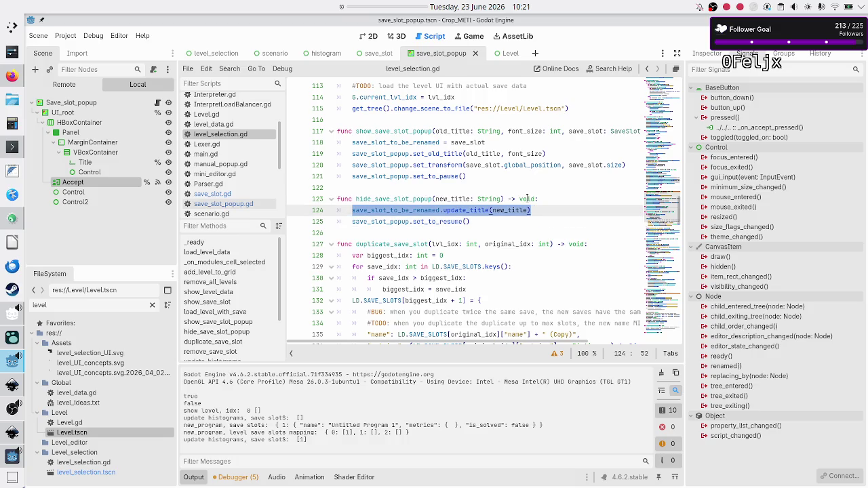
key("BackSpace")
key("alt+Down")
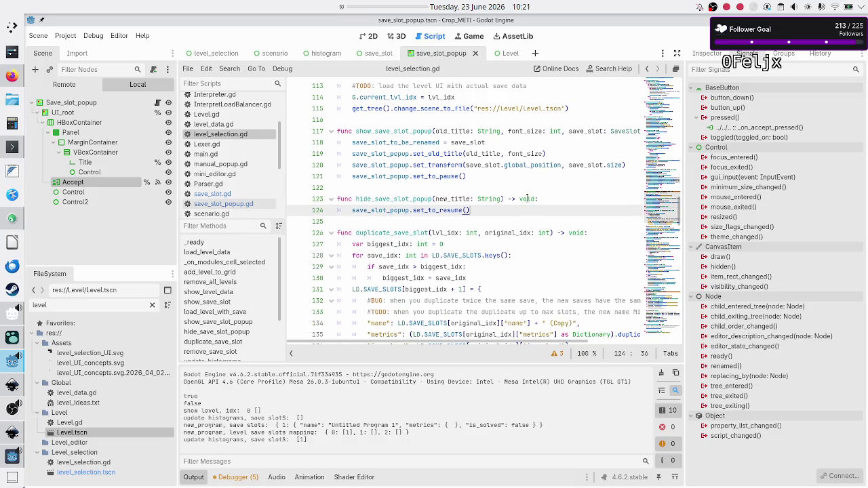
key("ctrl+v")
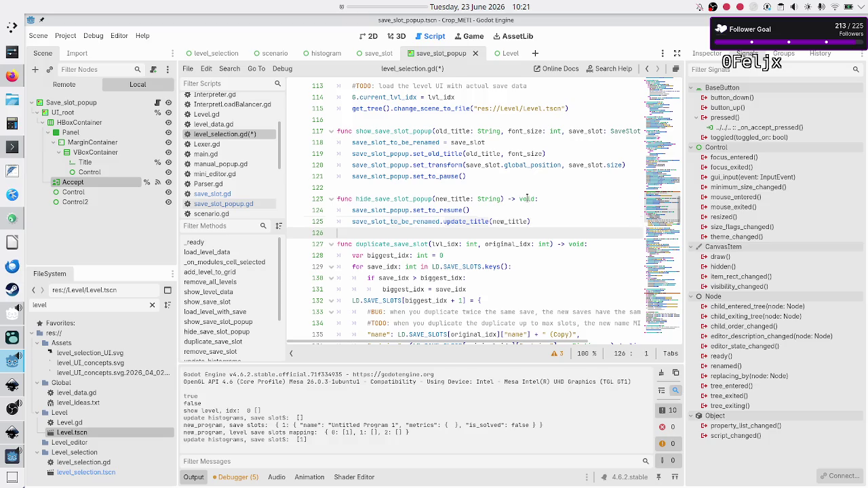
key("ctrl+s")
- Insert print("hide save slot popup") as the first line of hide_save_slot_popup
key("Up")
key("Up")
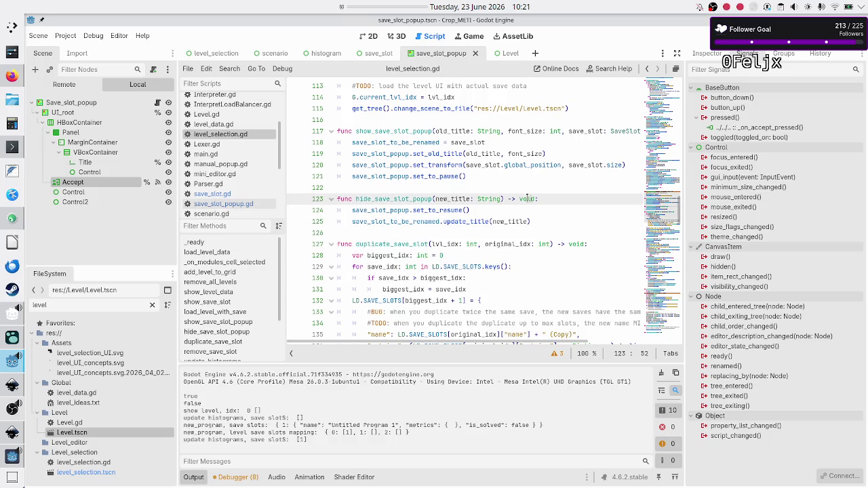
key("Up")
key("Up")
key("Up")
key("Up")
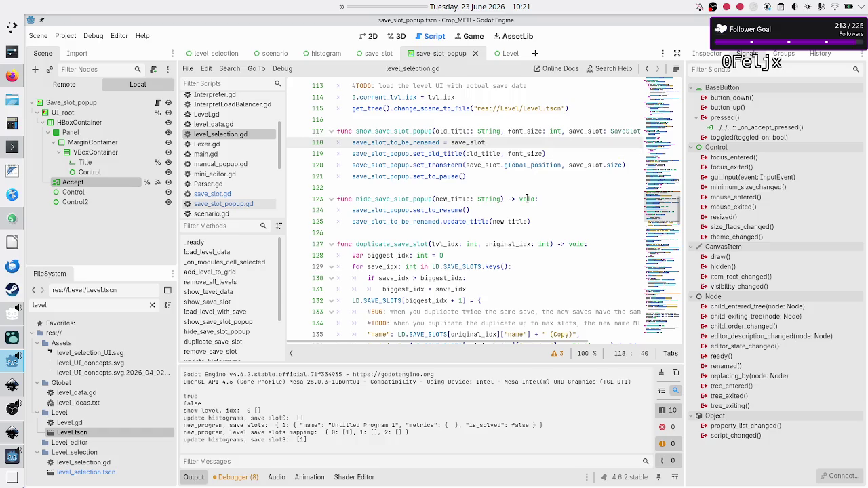
key("Right")
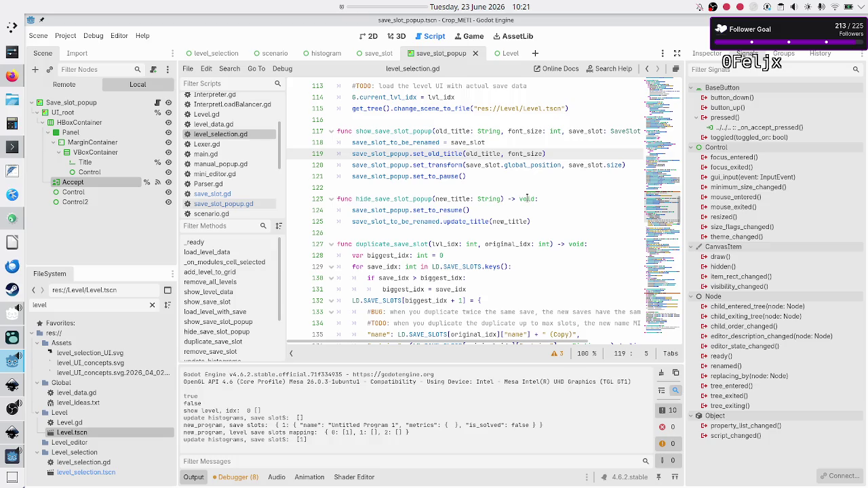
key("Down")
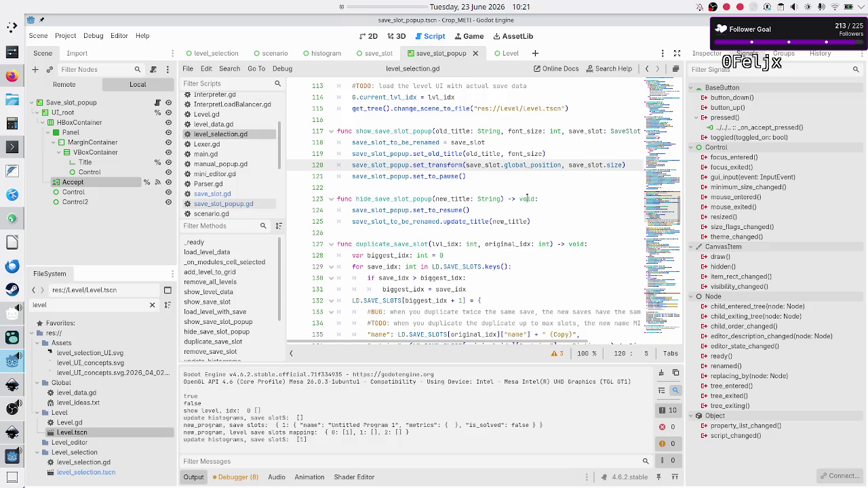
key("Down")
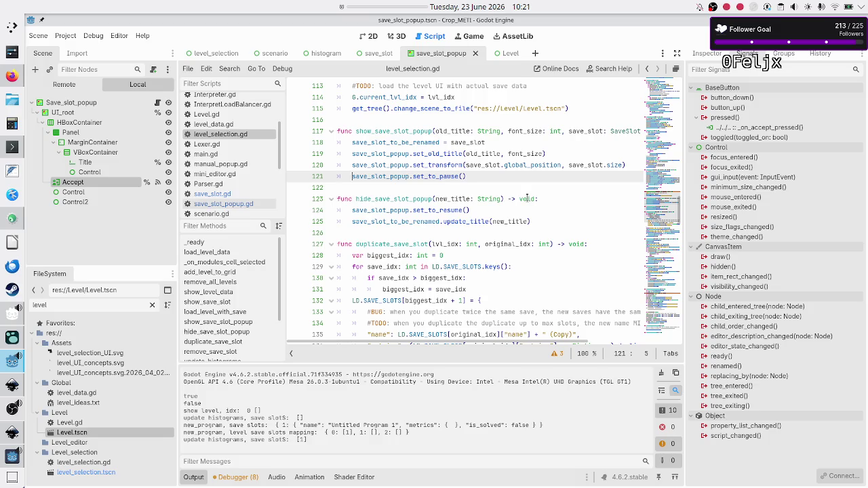
key("Down")
key("Down")
key("Down")
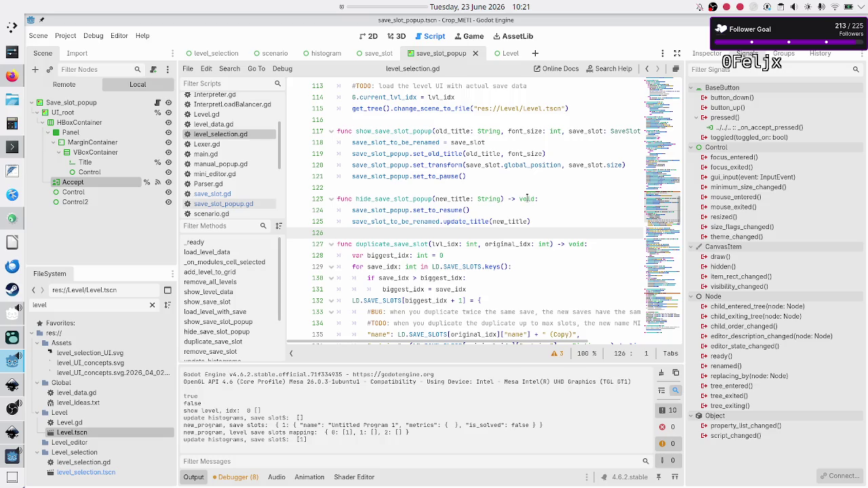
key("Up")
key("Up")
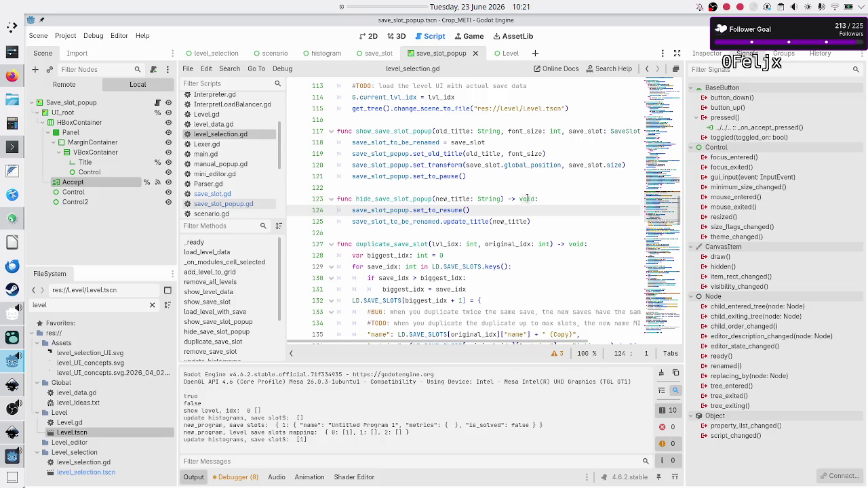
key("ctrl+shift+Return")
type("rint(\"")
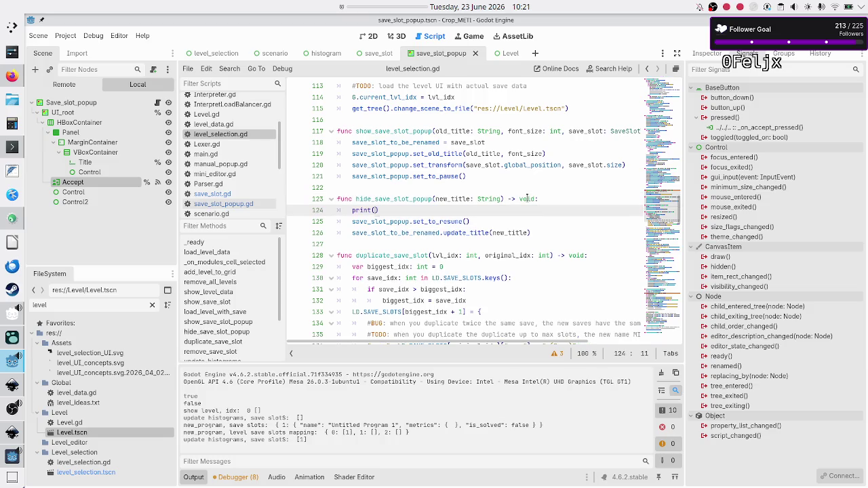
type("hide save")
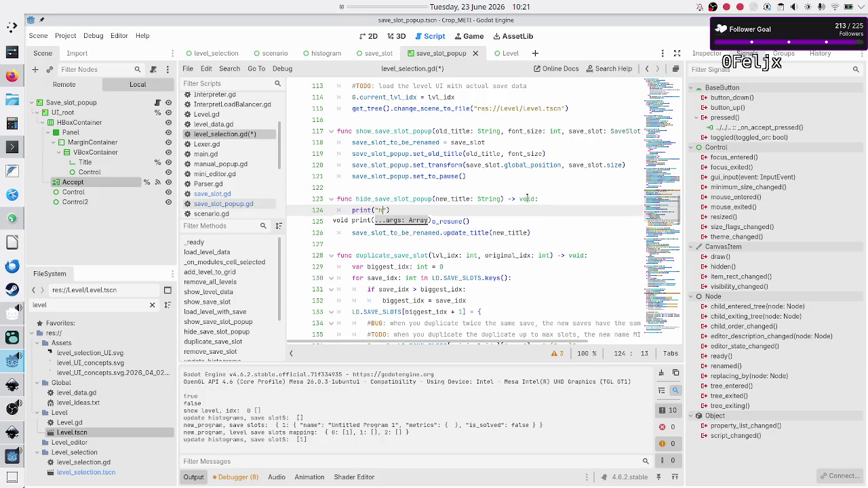
type(" slot pop")
type("up")
- Run the game, shorten Flip bit's 'Untitled Program 1' title to 'Untitled Progr', then close the game
left_click(709, 36)
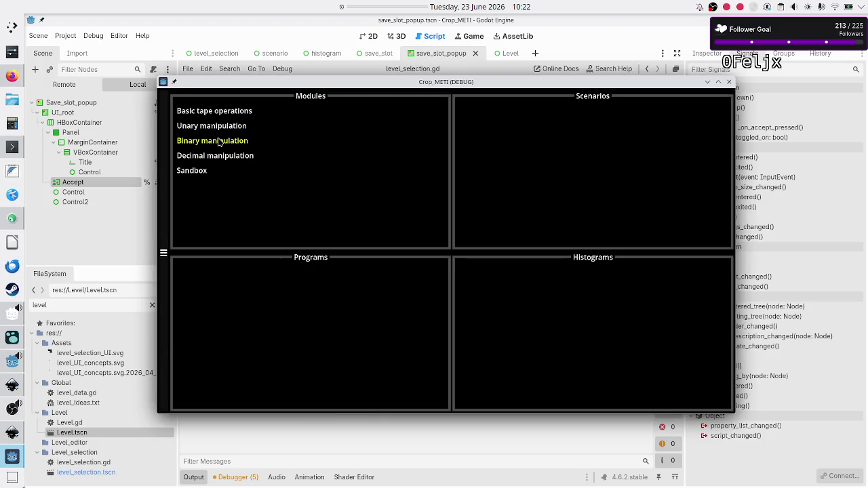
left_click(221, 141)
left_click(461, 137)
left_click(300, 322)
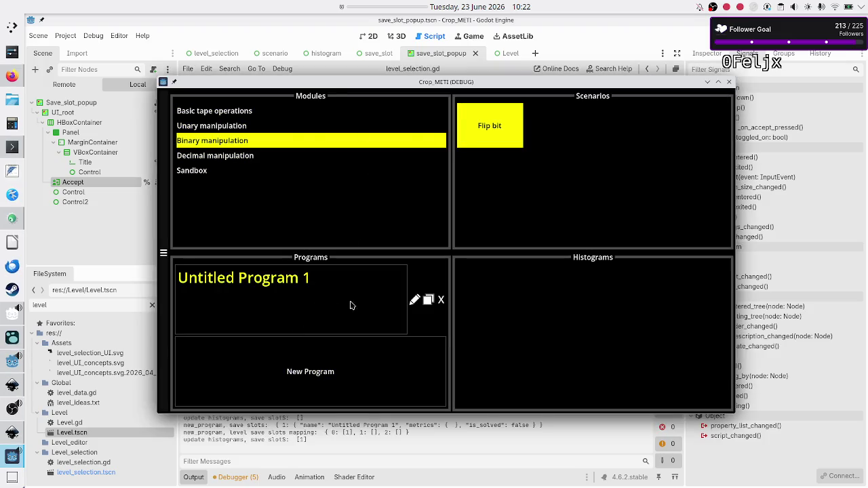
left_click(416, 301)
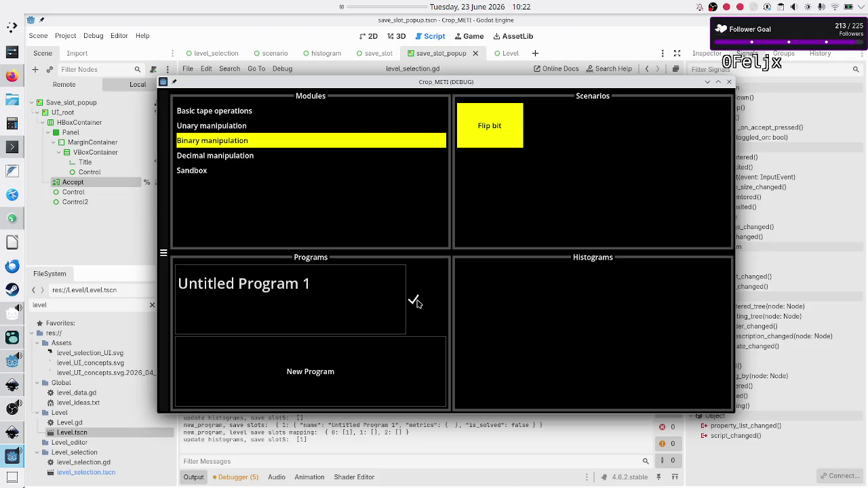
key("BackSpace")
key("BackSpace")
key("BackSpace")
left_click(413, 301)
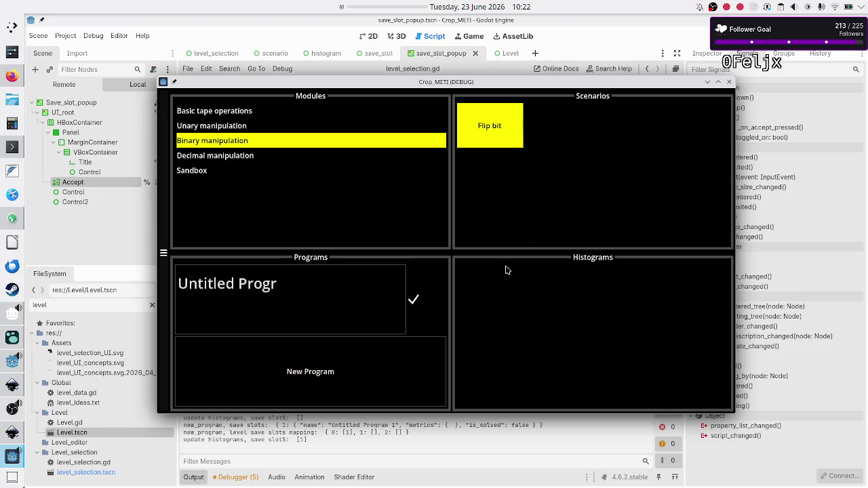
left_click(729, 82)
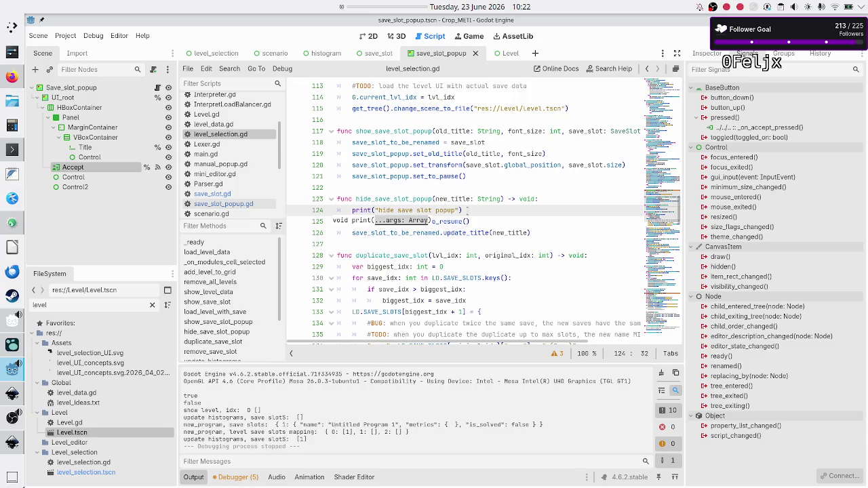
- Close the print call's quotes, then inspect set_transform and UI_root in save_slot_popup.gd
type("\")")
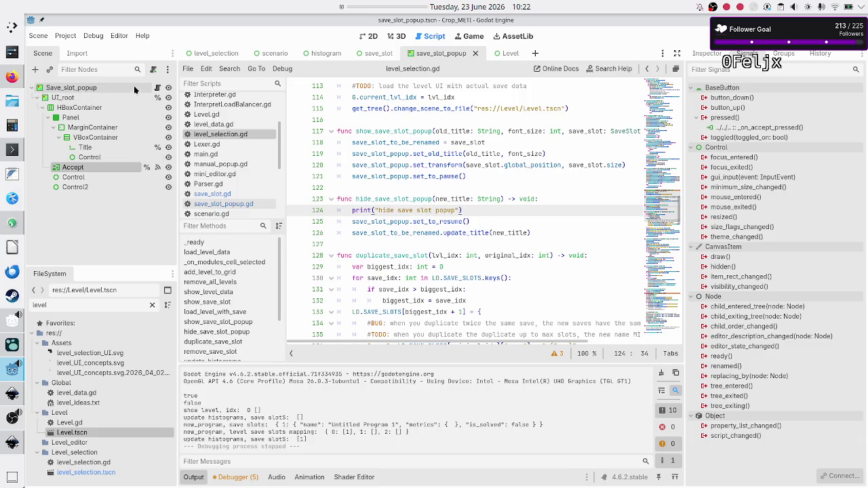
left_click(159, 89)
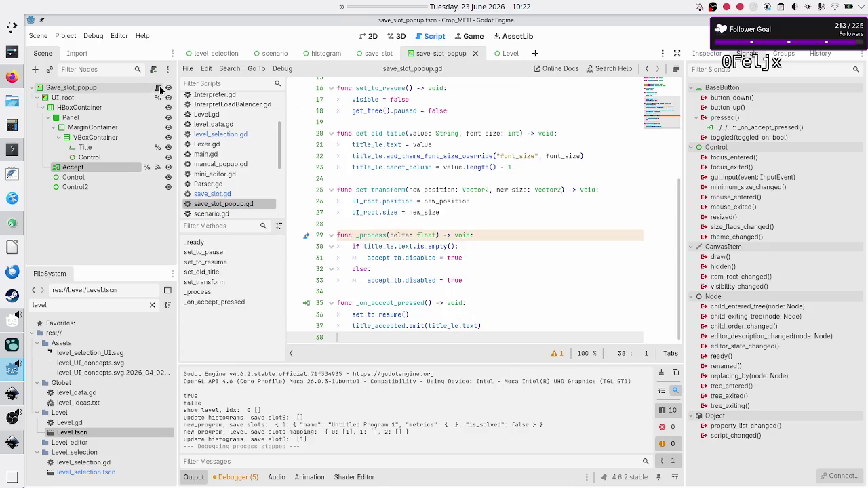
scroll(438, 219, "up", 3)
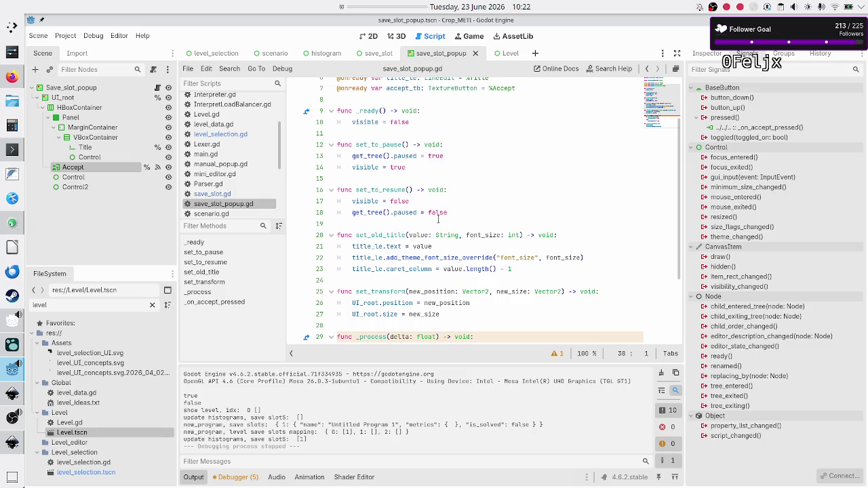
scroll(438, 219, "down", 2)
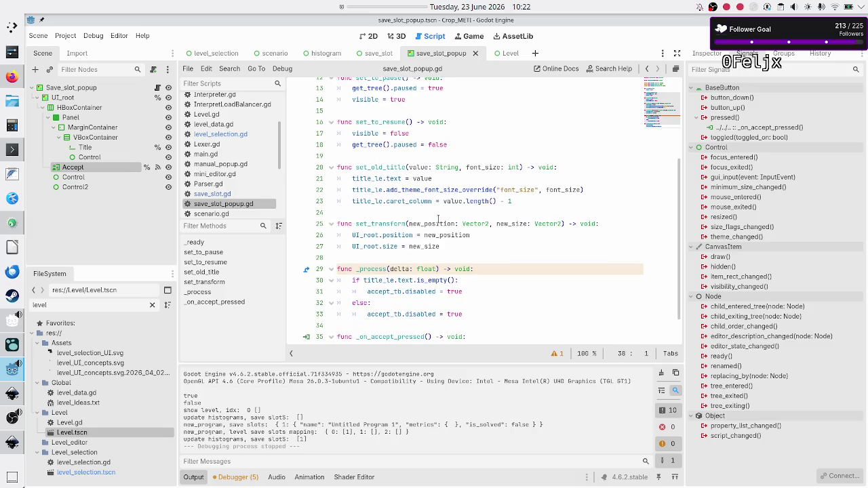
double_click(405, 224)
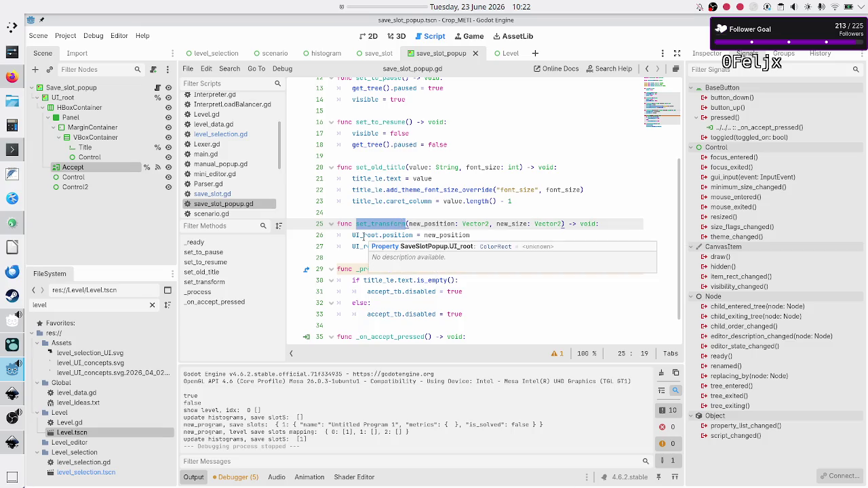
double_click(364, 236)
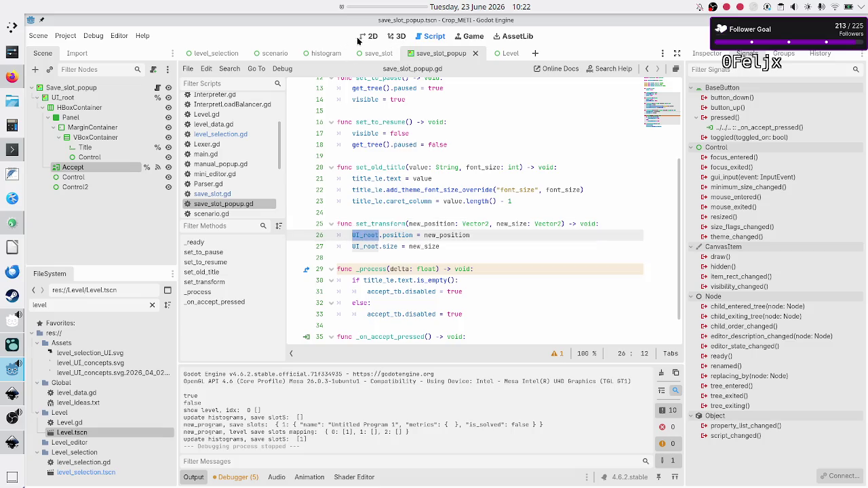
left_click(370, 37)
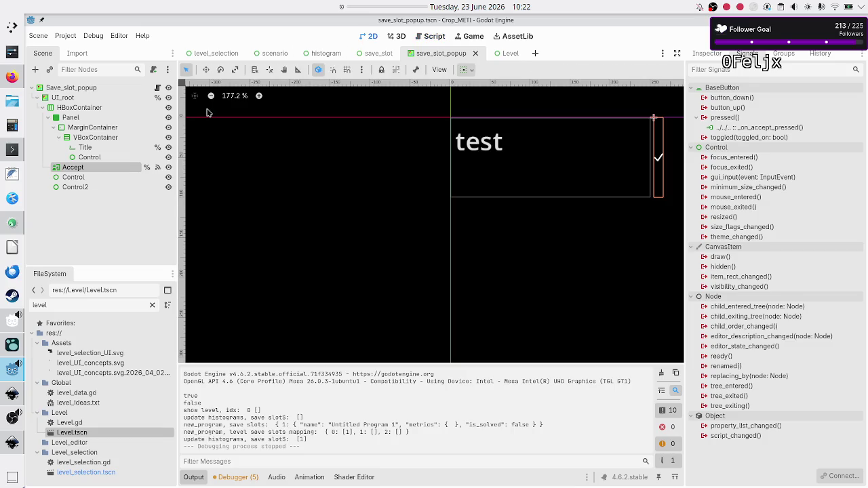
- Select UI_root and check its layout and size properties in the Inspector
left_click(78, 99)
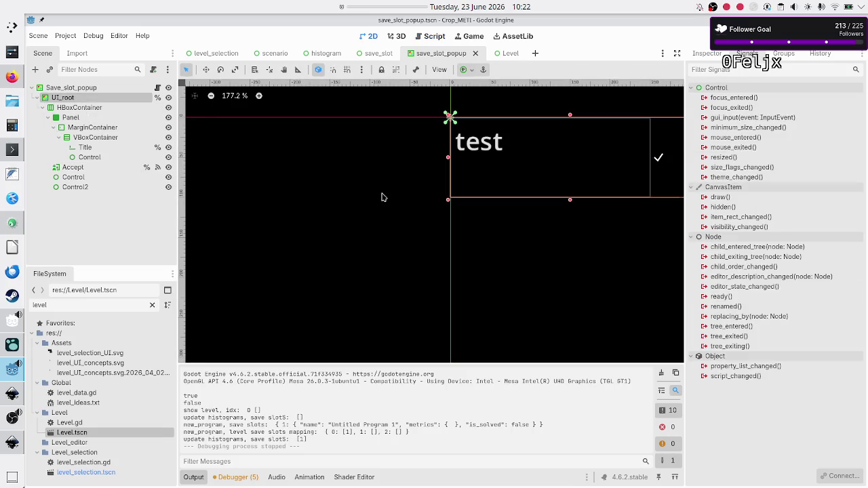
scroll(382, 197, "right", 5)
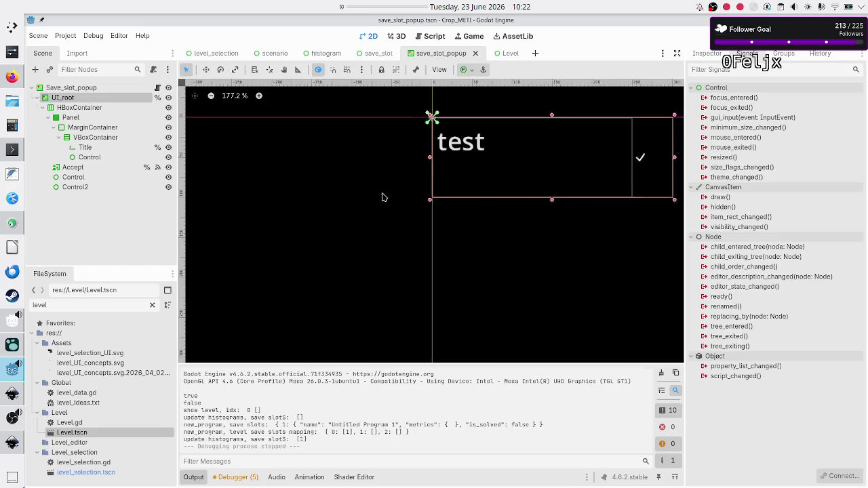
scroll(382, 198, "up", 2)
scroll(382, 197, "up", 2)
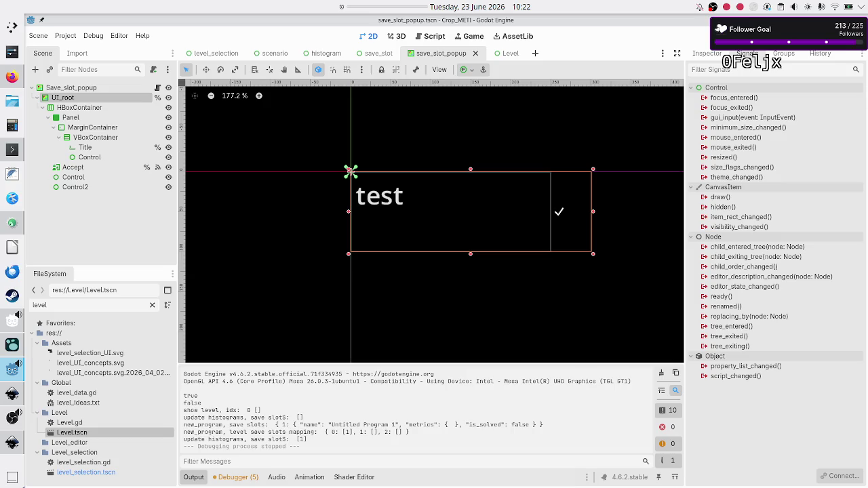
left_click(713, 56)
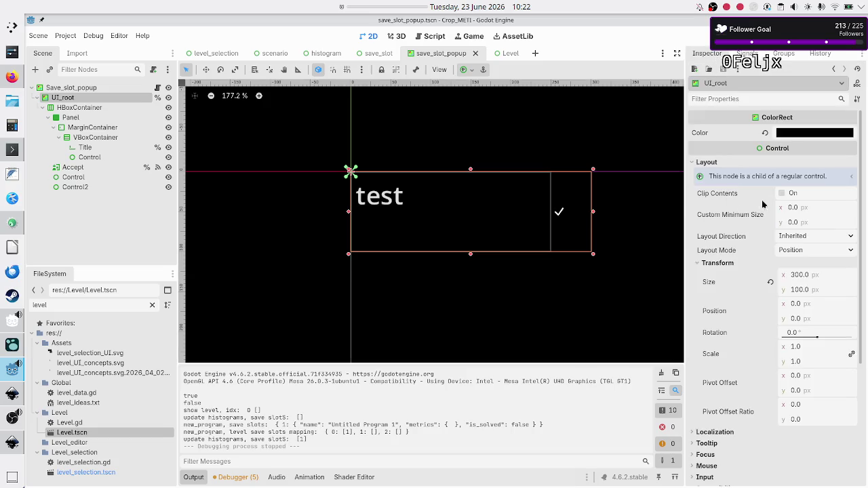
mouse_move(771, 209)
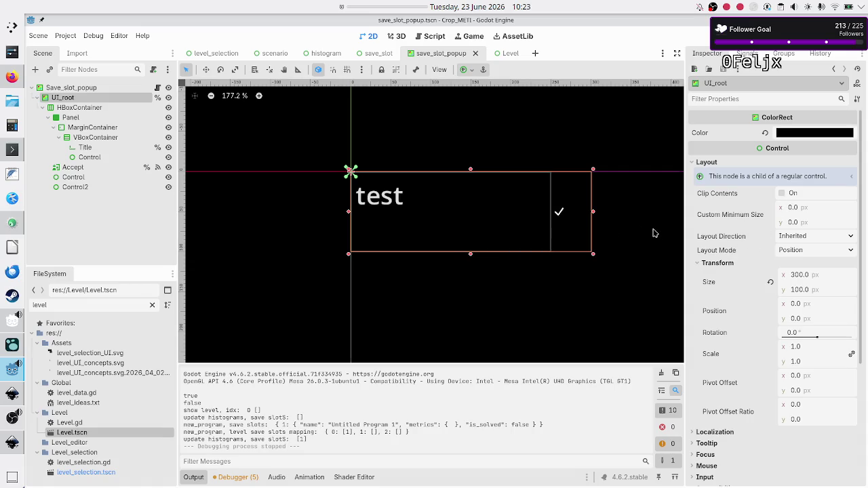
- Select the Save_slot_popup root node and switch to the level_selection scene
left_click(111, 91)
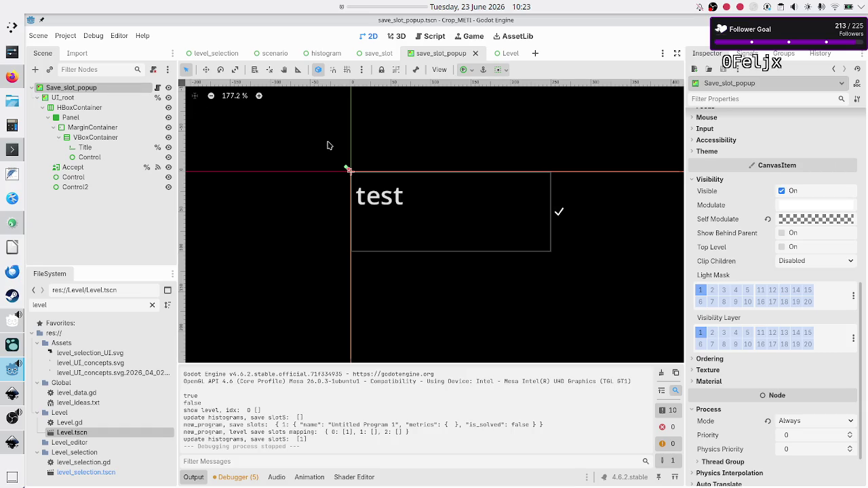
scroll(729, 215, "up", 10)
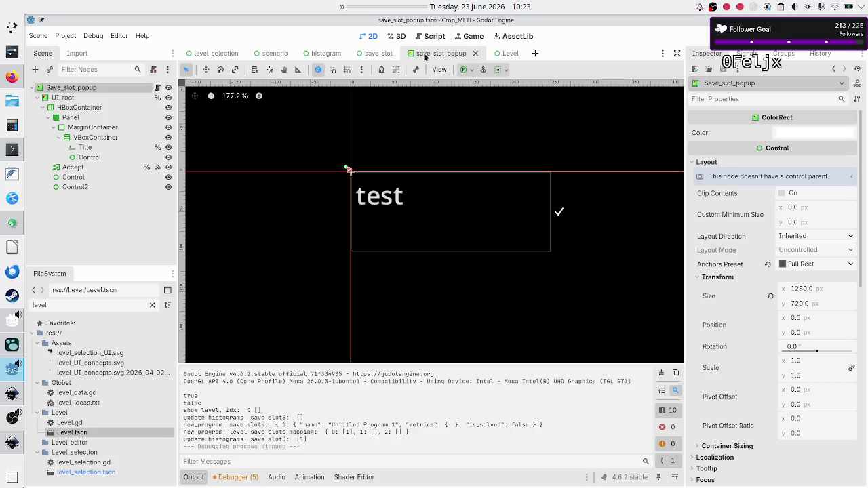
left_click(222, 56)
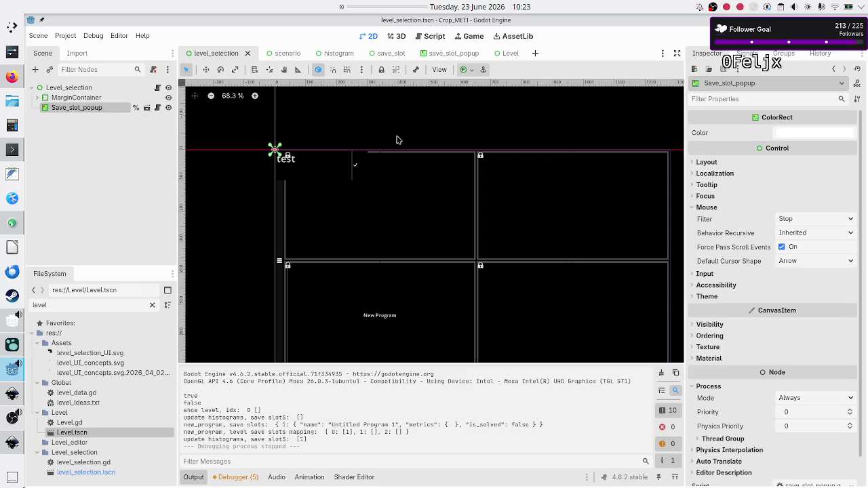
- Expand the Save_slot_popup instance's Layout and Transform to see its 0 × 0 size
left_click(698, 162)
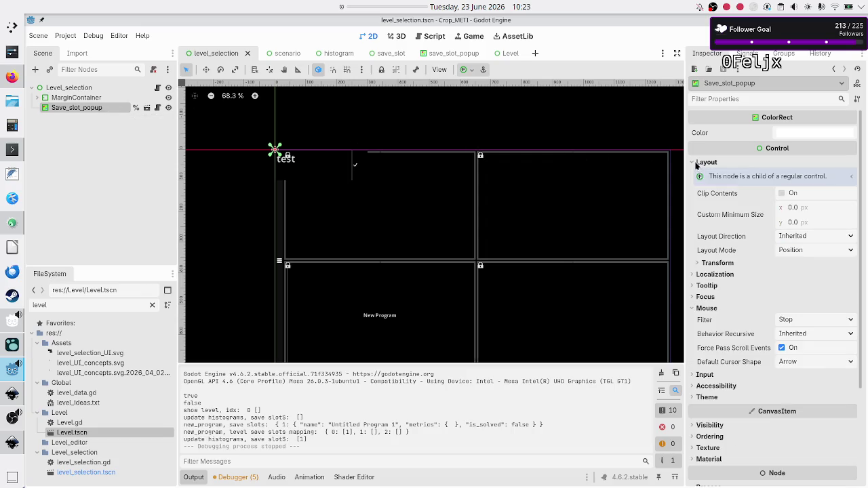
left_click(738, 269)
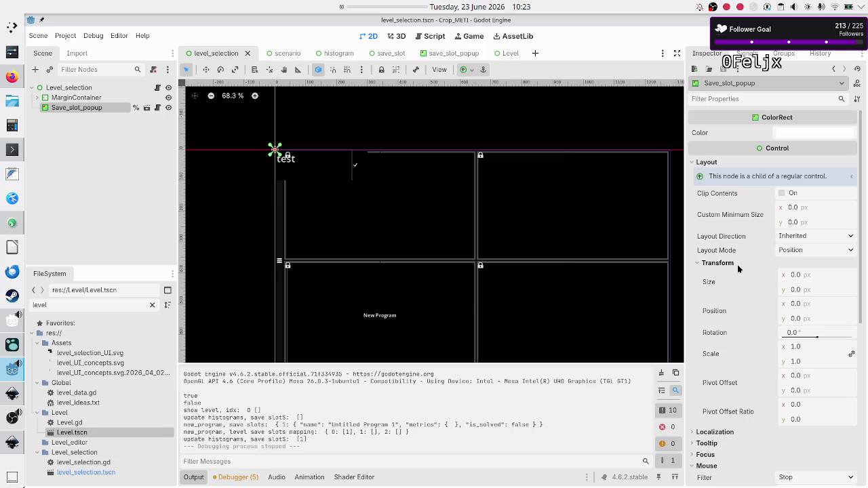
scroll(741, 309, "down", 3)
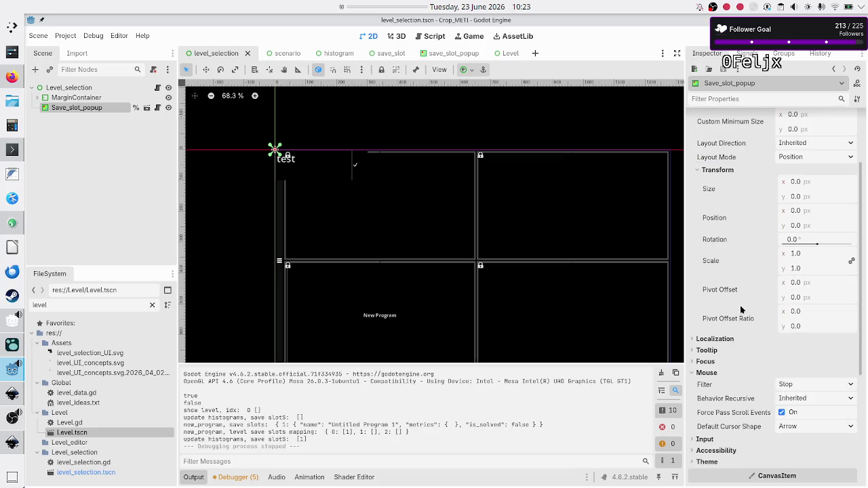
scroll(741, 310, "up", 3)
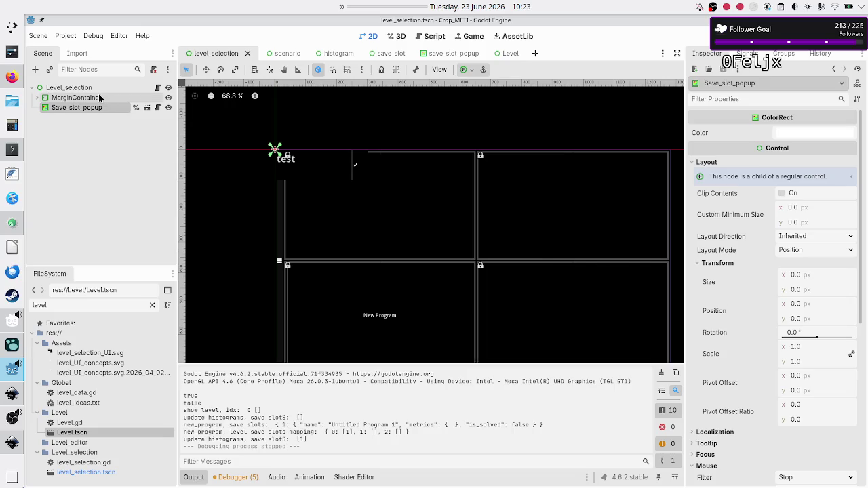
left_click(95, 98)
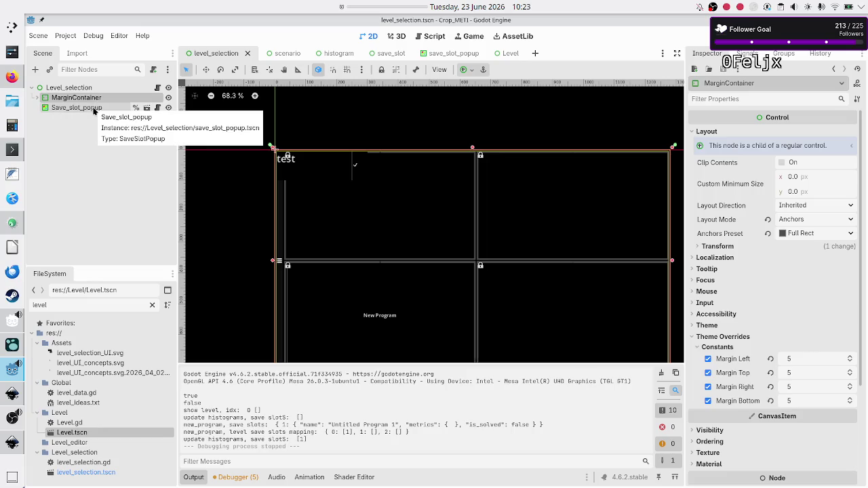
left_click(76, 108)
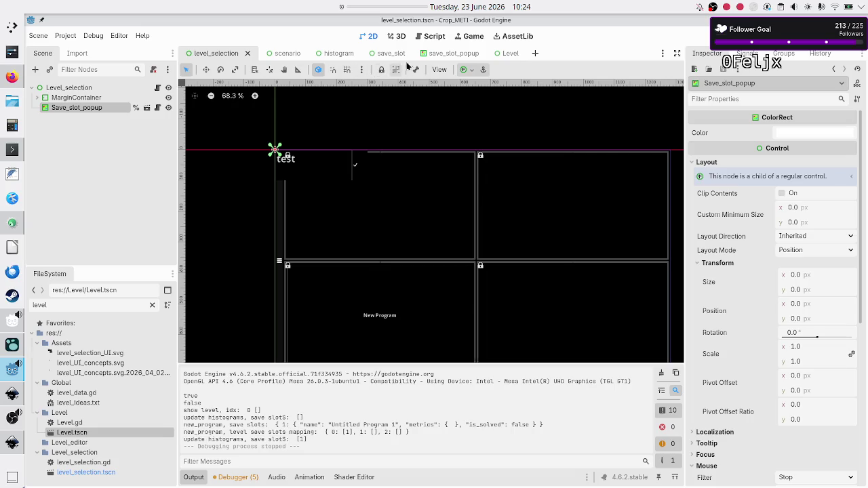
- Compare with UI_root's 300 × 100 size in save_slot_popup, then return to level_selection
left_click(434, 54)
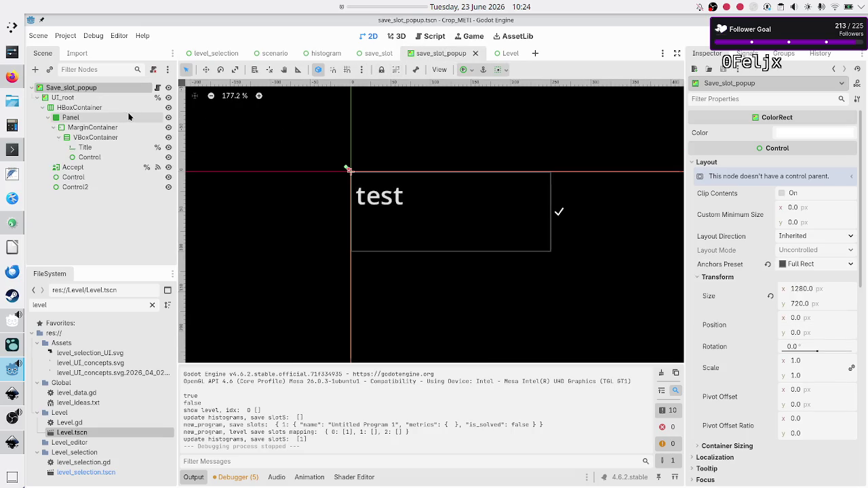
left_click(99, 99)
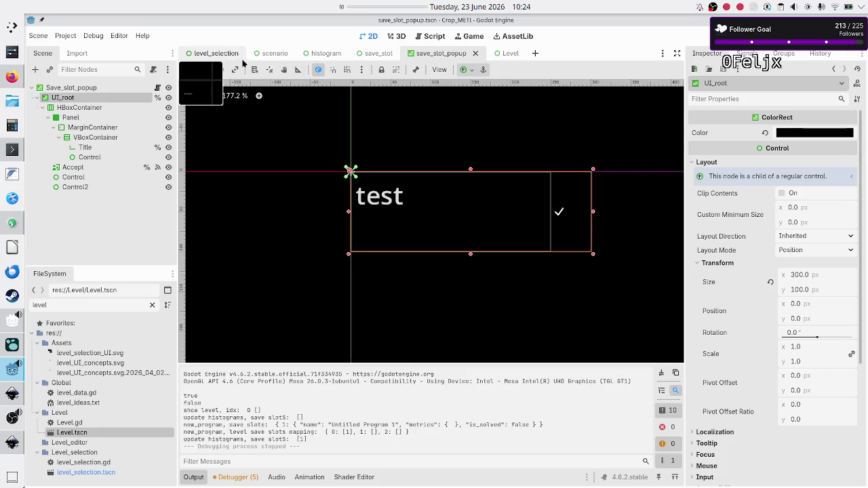
left_click(214, 54)
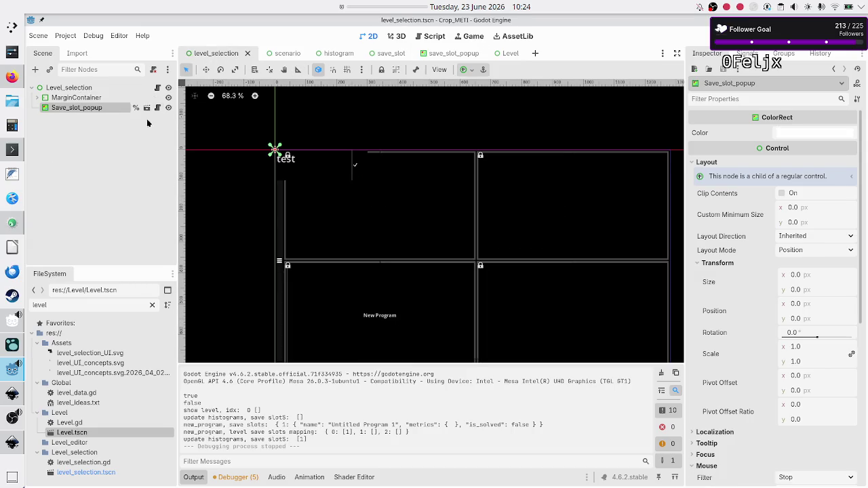
- Apply the Full Rect anchor preset to the Save_slot_popup instance in level_selection
left_click(463, 69)
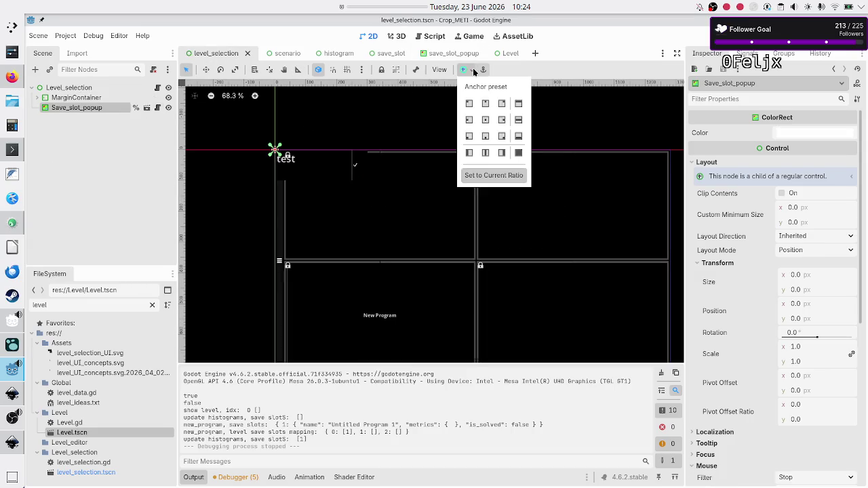
left_click(518, 153)
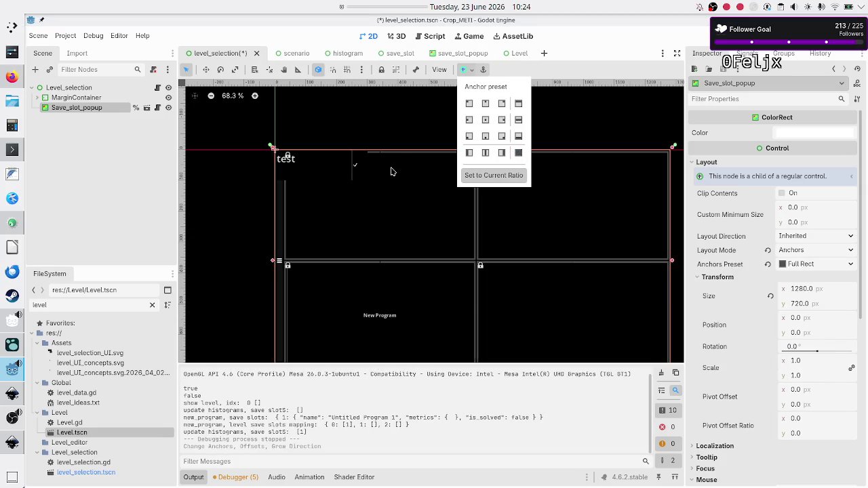
left_click(133, 181)
- Save the level_selection scene, check the MarginContainer node, and launch the game
key("ctrl+s")
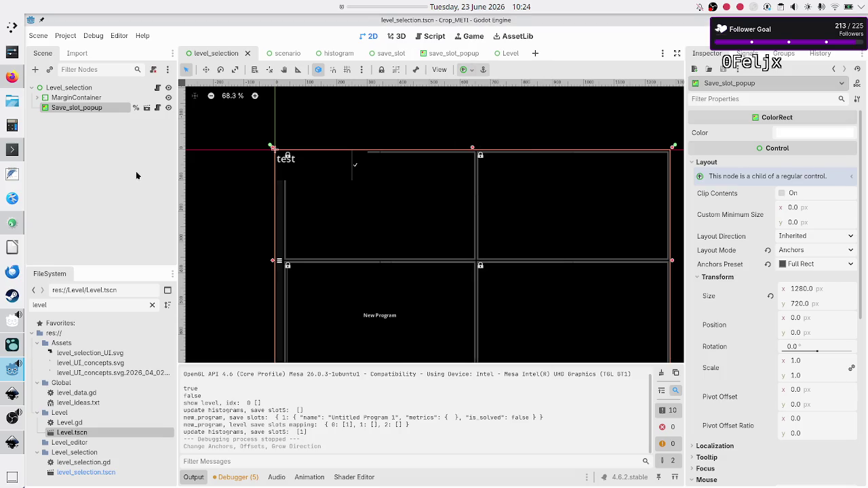
left_click(85, 98)
left_click(708, 36)
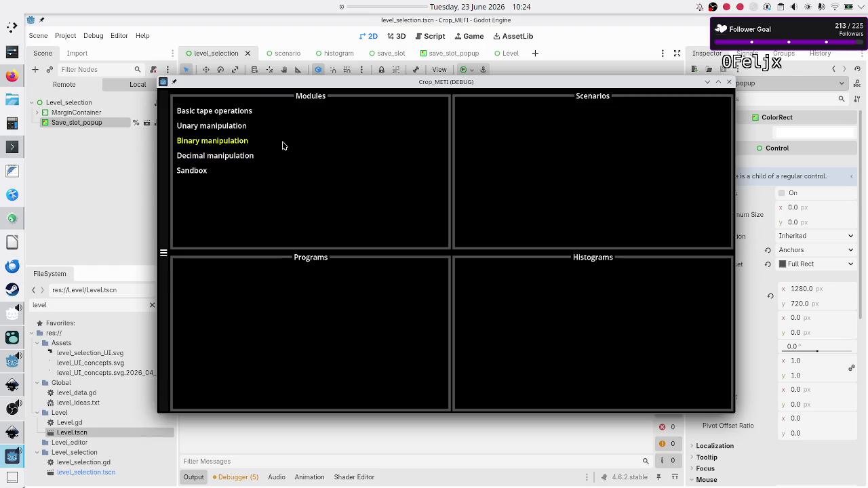
- In the running game, create a new program under Binary manipulation > Flip bit
left_click(243, 140)
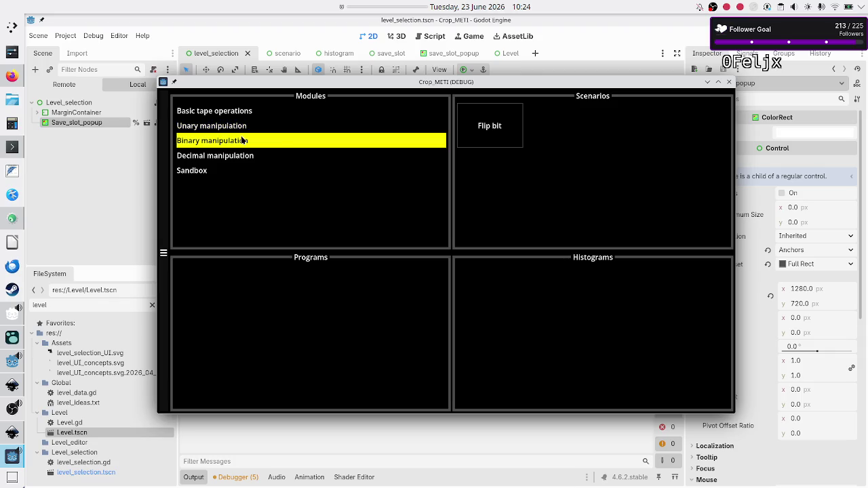
left_click(474, 133)
left_click(287, 335)
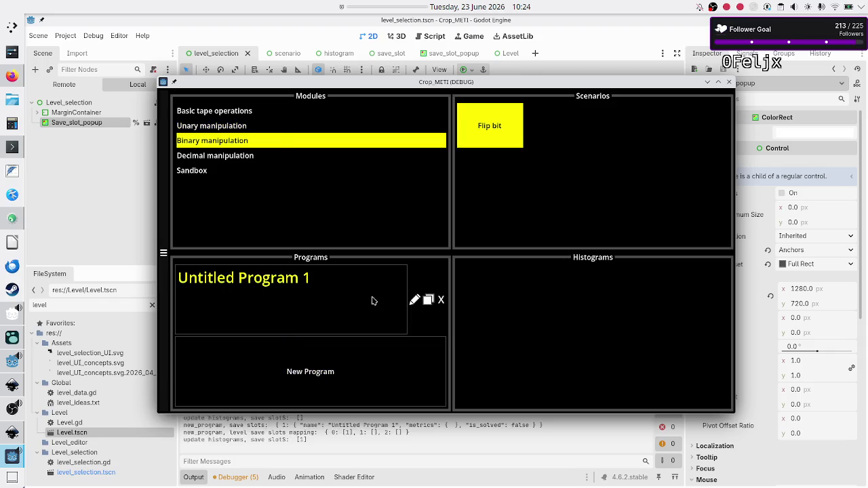
- Rename Untitled Program 1, trimming the title to 'Untitled Progr', then close the game
left_click(414, 301)
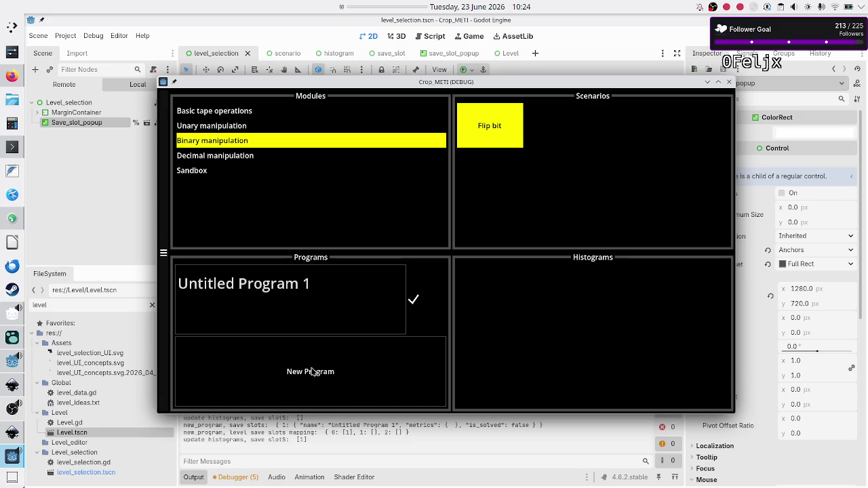
left_click(326, 298)
key("BackSpace")
key("BackSpace")
key("BackSpace")
left_click(343, 287)
left_click(729, 83)
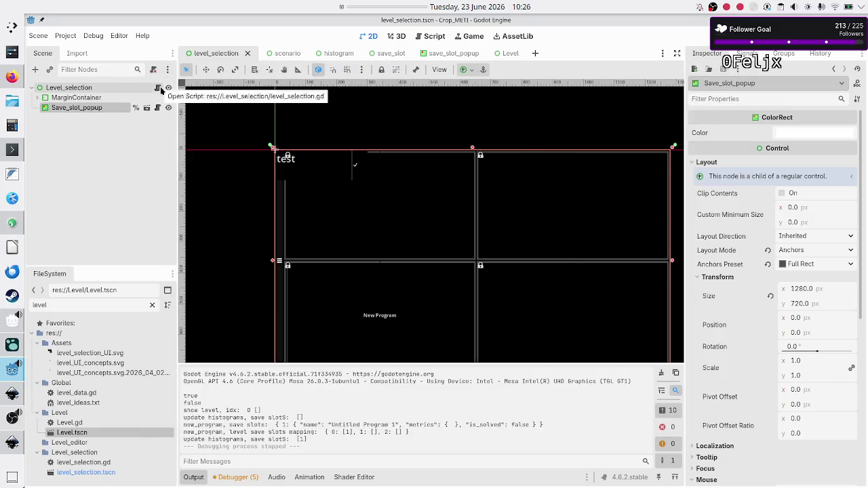
- Open the save_slot_popup scene and inspect the Accept, Control and Control2 nodes
left_click(458, 54)
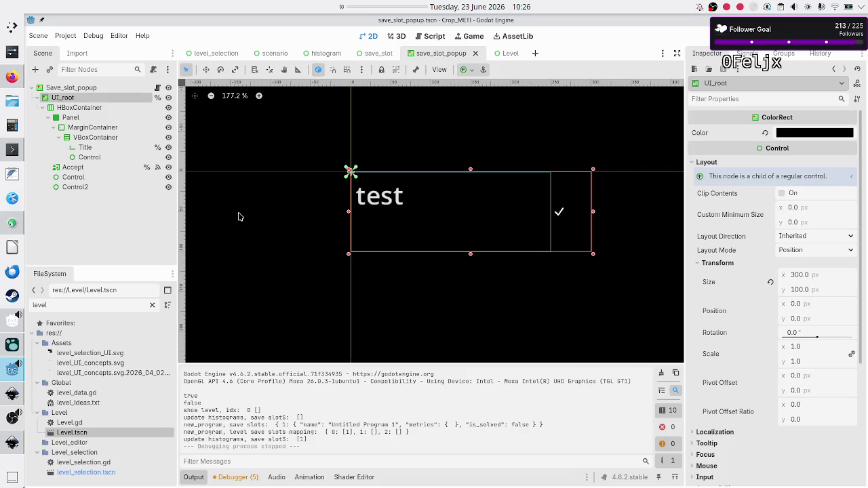
left_click(99, 167)
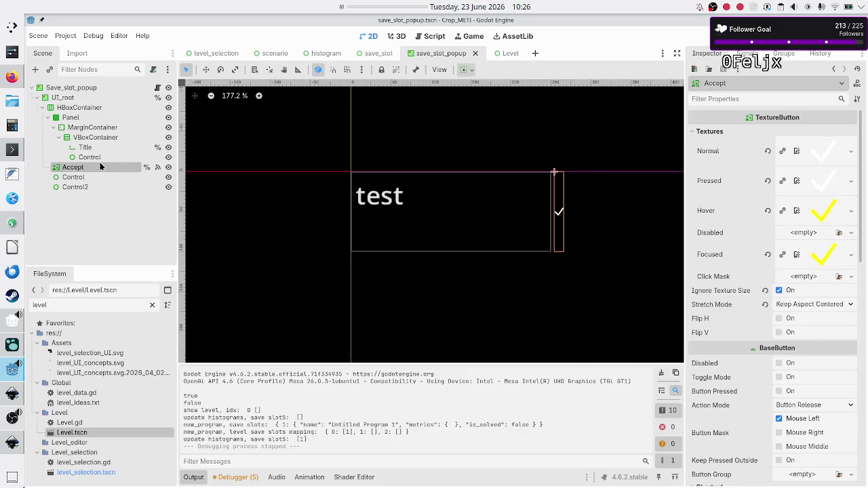
left_click(89, 178)
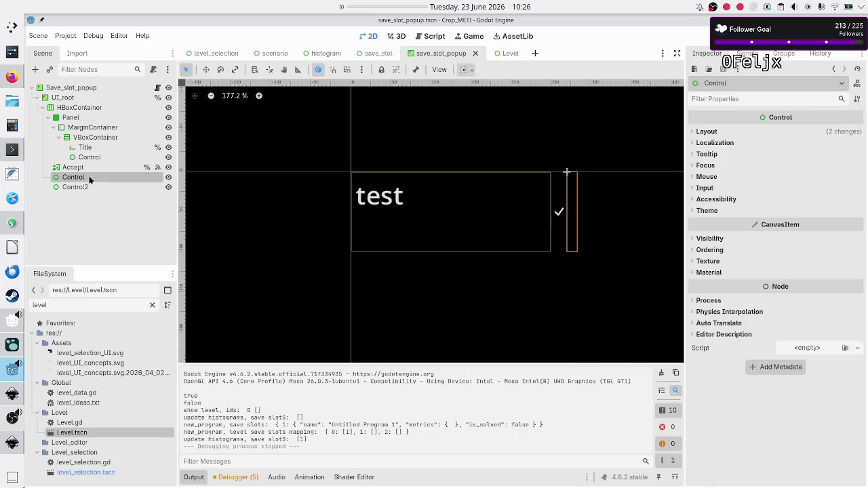
left_click(86, 187)
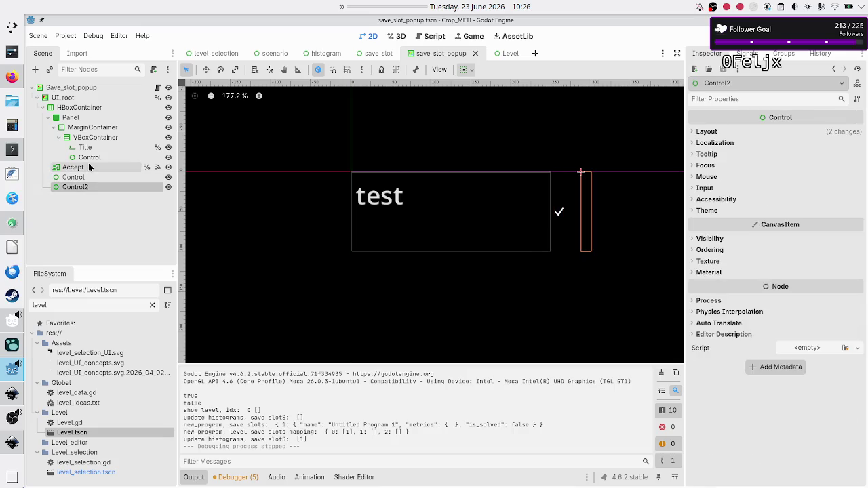
left_click(89, 167)
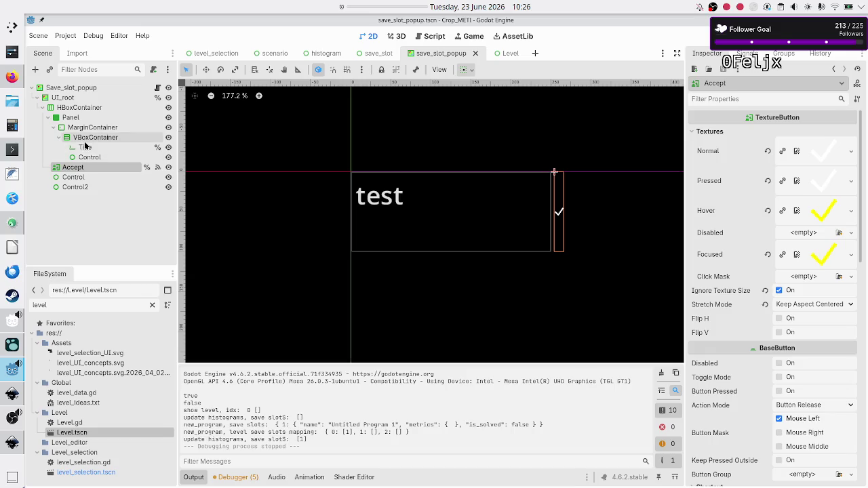
- Collapse HBoxContainer and review its Mouse and Process settings in the Inspector
left_click(42, 107)
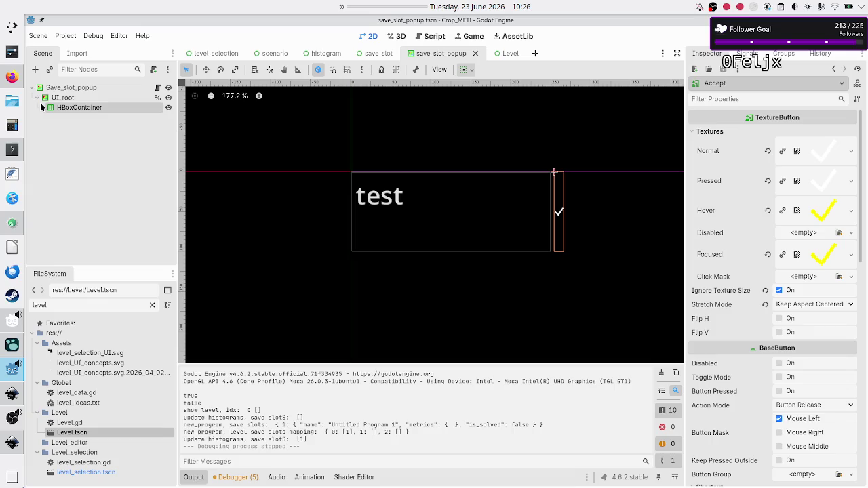
left_click(67, 109)
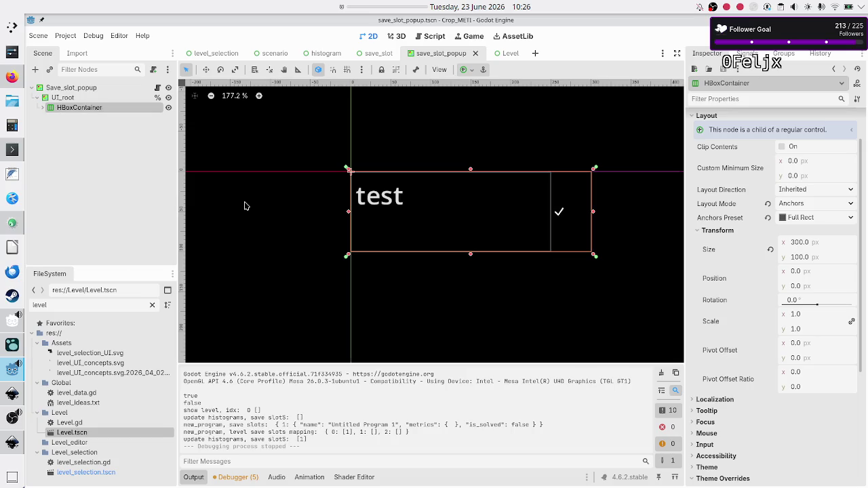
mouse_move(744, 360)
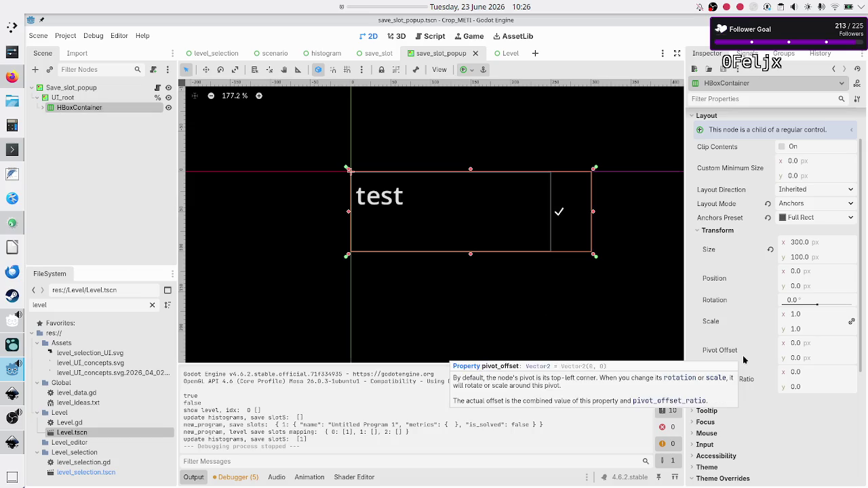
left_click(720, 438)
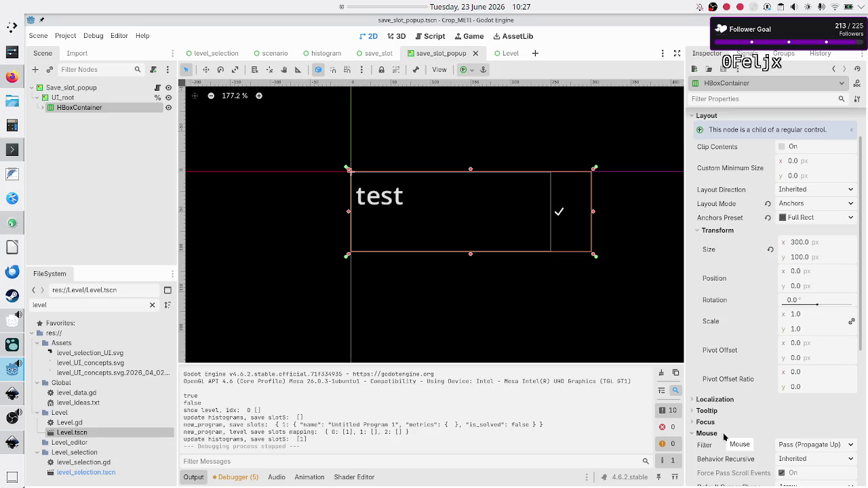
scroll(733, 434, "down", 5)
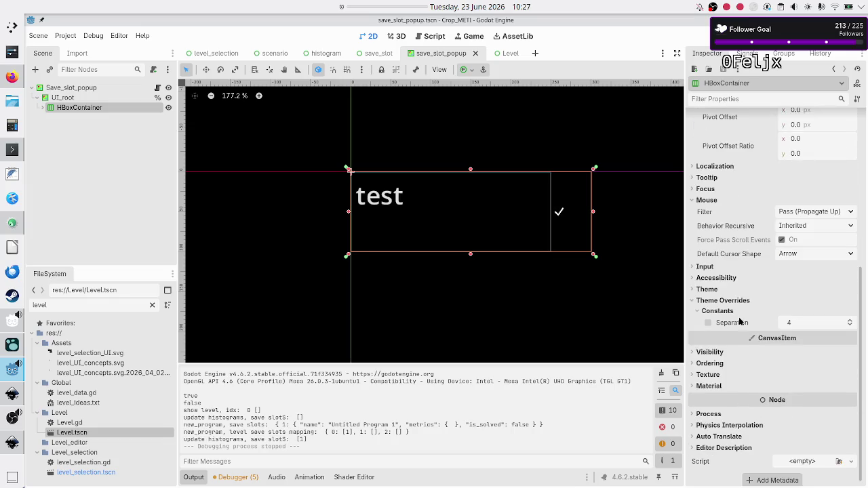
left_click(719, 414)
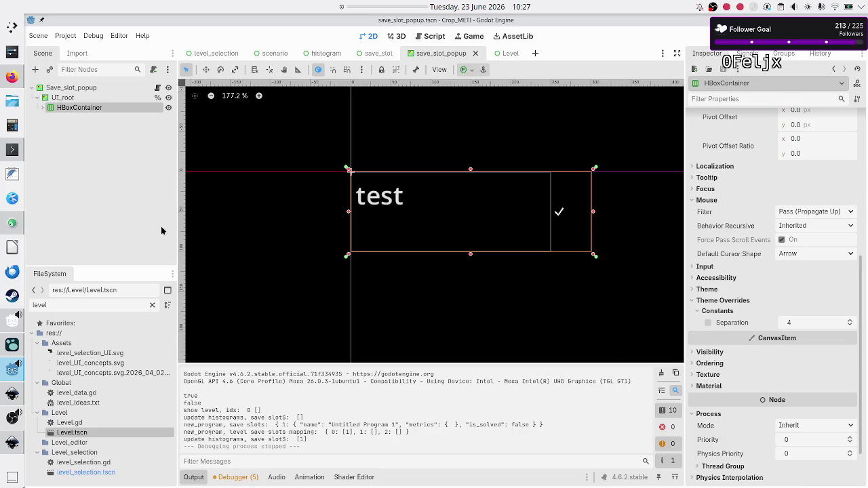
- Check the Process properties of the UI_root node
left_click(53, 99)
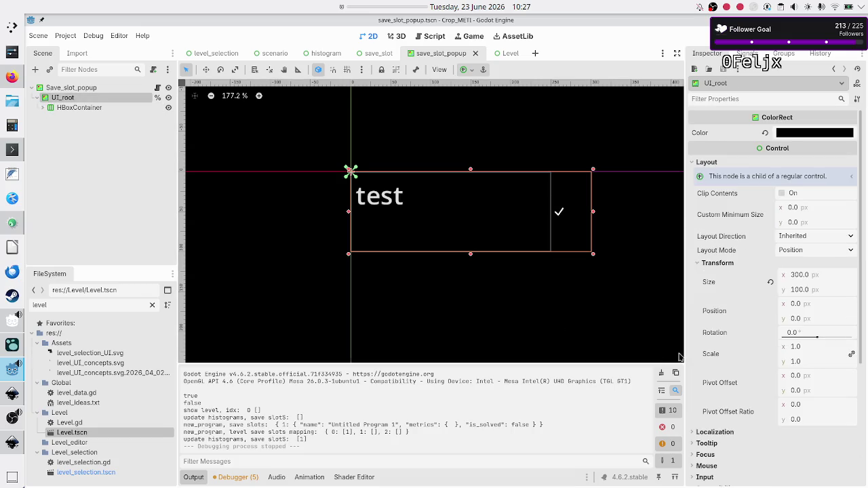
scroll(723, 355, "down", 5)
left_click(704, 409)
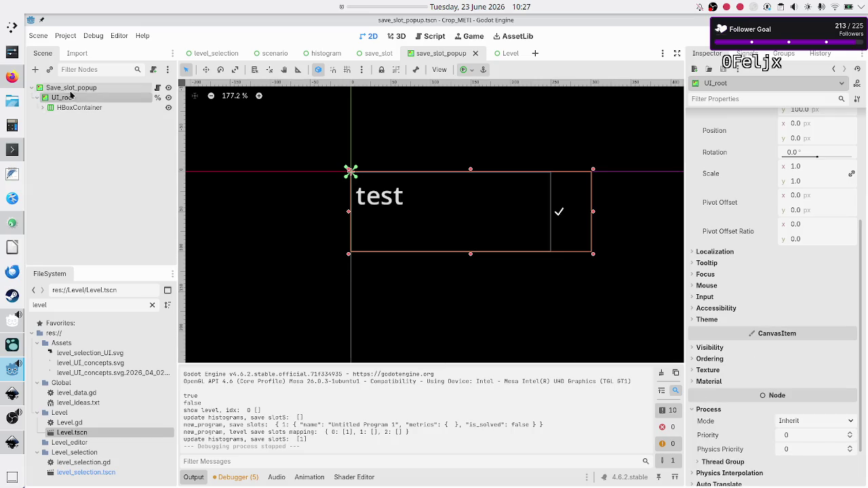
- Expand HBoxContainer and review the Panel's Fill, Expand and 10.0 stretch ratio settings
left_click(42, 108)
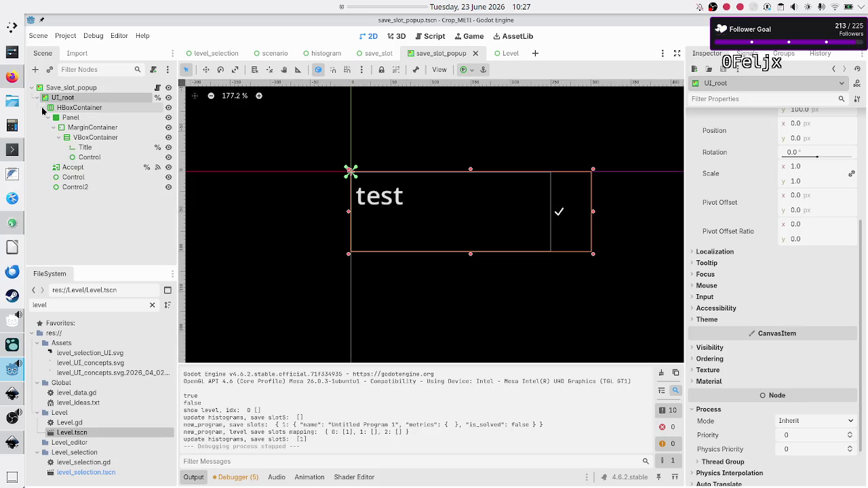
left_click(69, 118)
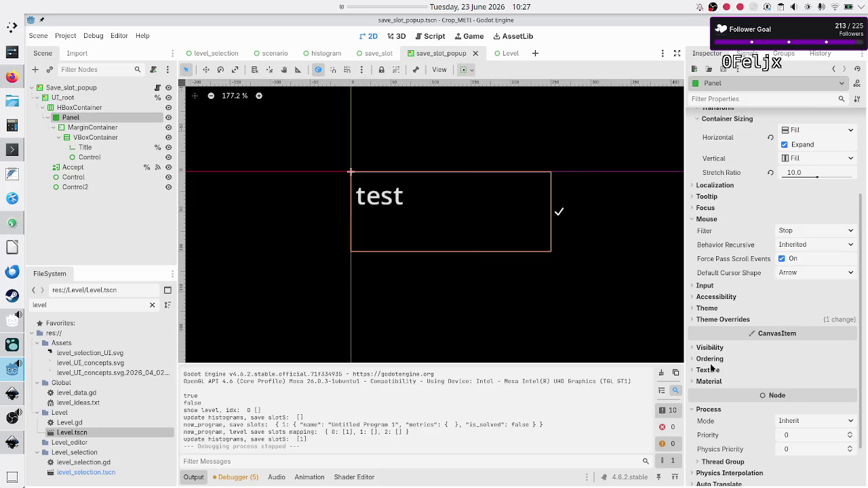
scroll(770, 427, "down", 2)
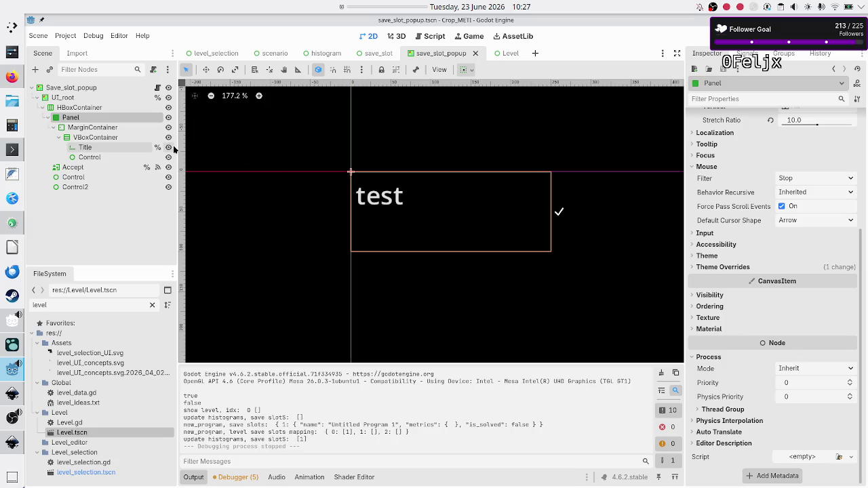
left_click(46, 118)
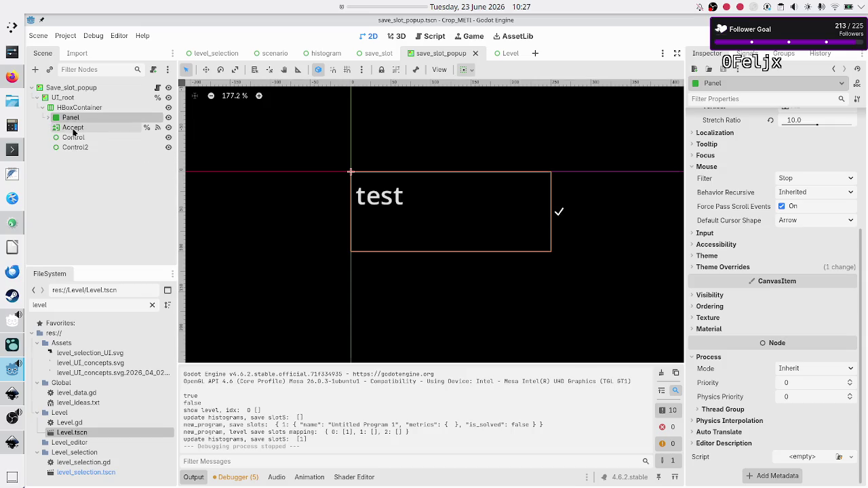
- Review Accept's textures (white Normal/Pressed, yellow Hover/Focused) and its BaseButton settings
left_click(97, 127)
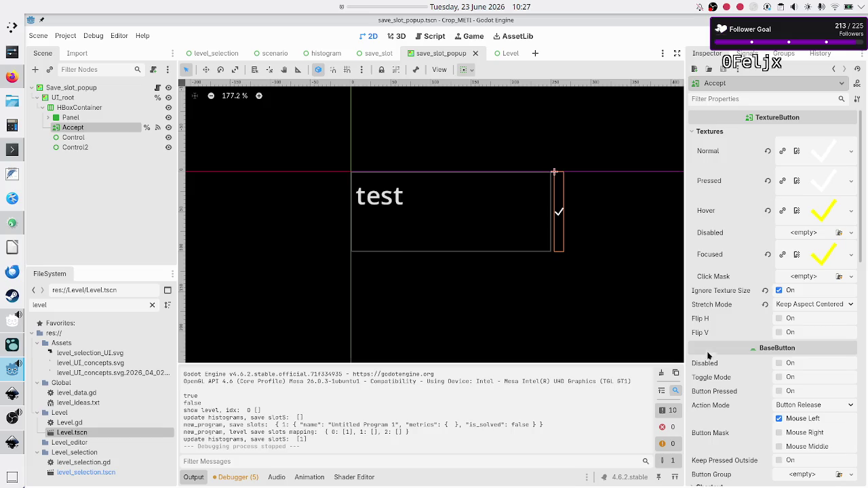
scroll(719, 366, "down", 10)
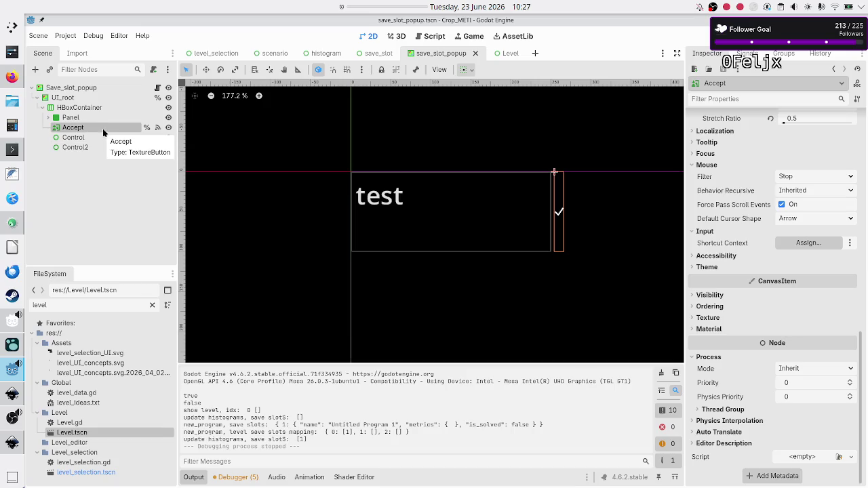
left_click(96, 137)
left_click(98, 130)
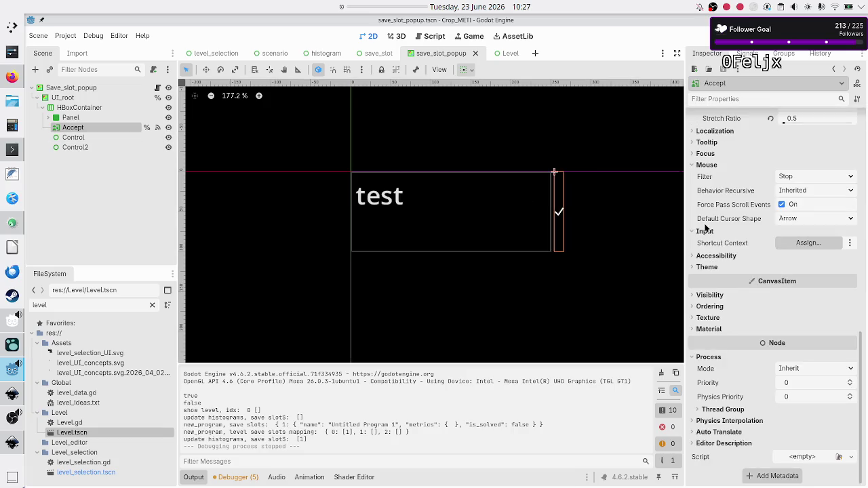
scroll(705, 228, "up", 10)
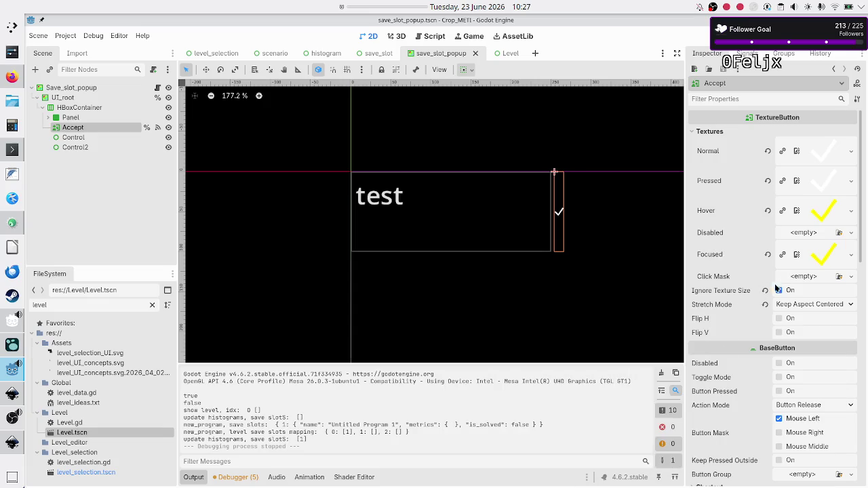
scroll(733, 324, "down", 2)
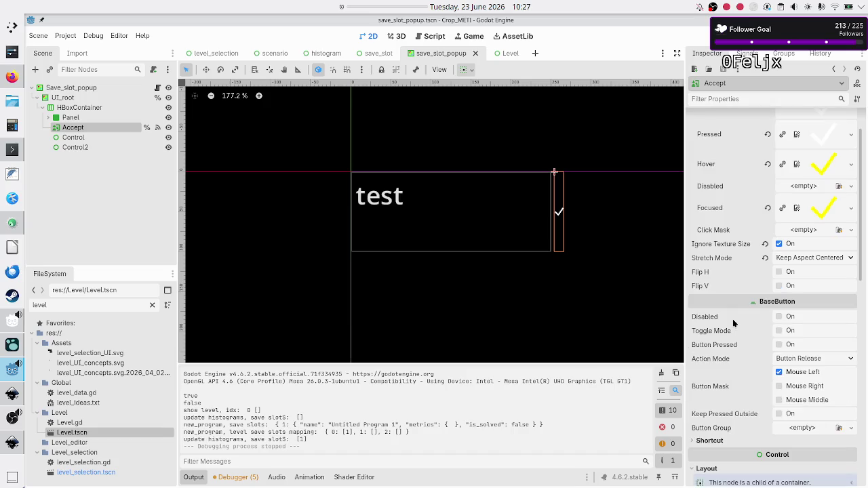
scroll(733, 324, "up", 2)
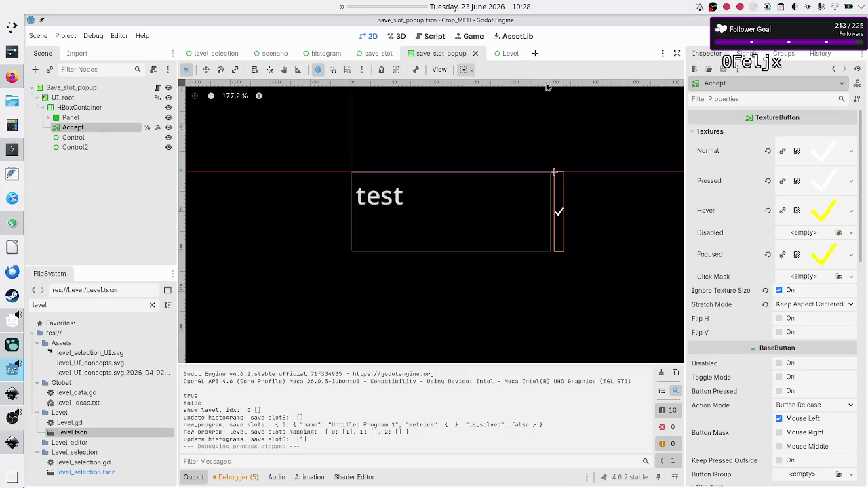
- Disconnect the old Accept button's pressed signal from _on_accept_pressed and delete the node
left_click(758, 54)
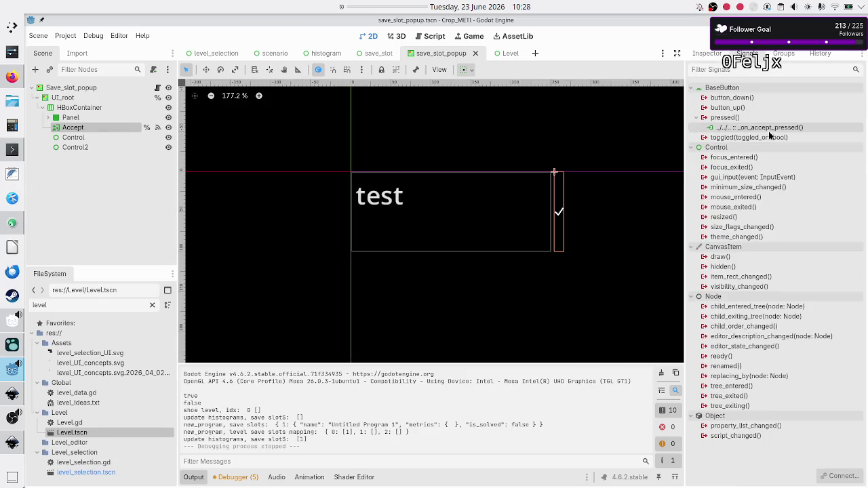
right_click(778, 129)
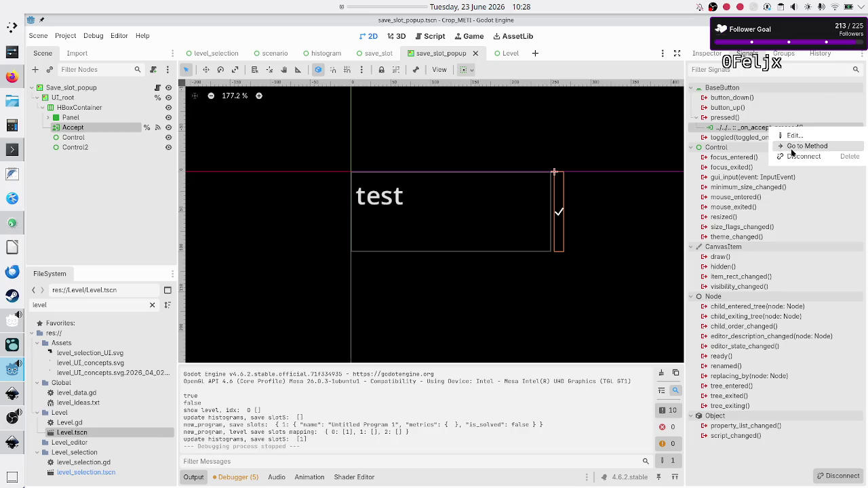
left_click(790, 157)
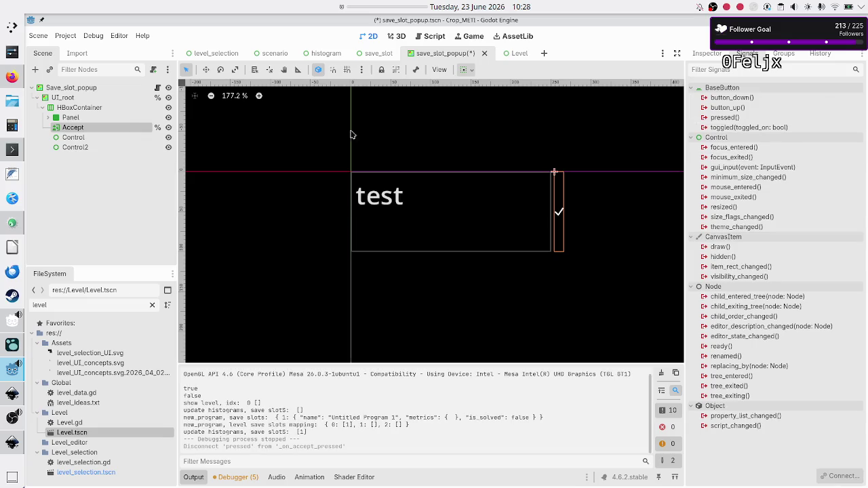
left_click(89, 182)
left_click(72, 128)
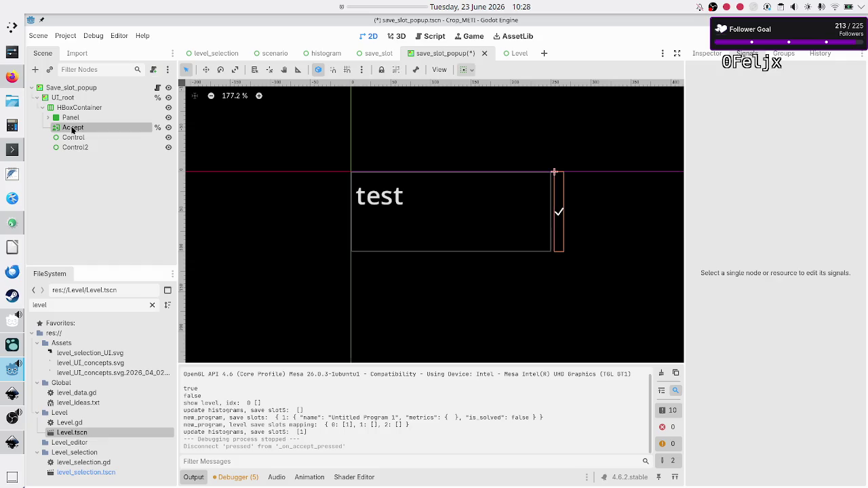
key("Delete")
key("Return")
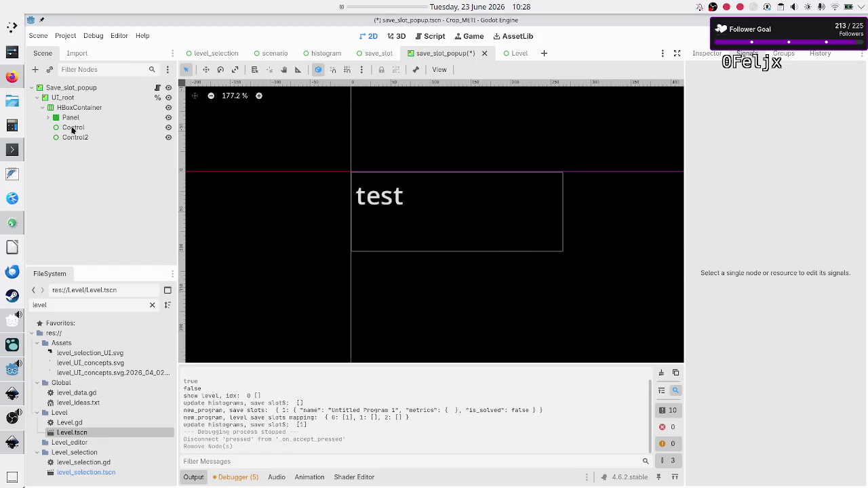
- Add a new TextureButton child under HBoxContainer
left_click(75, 108)
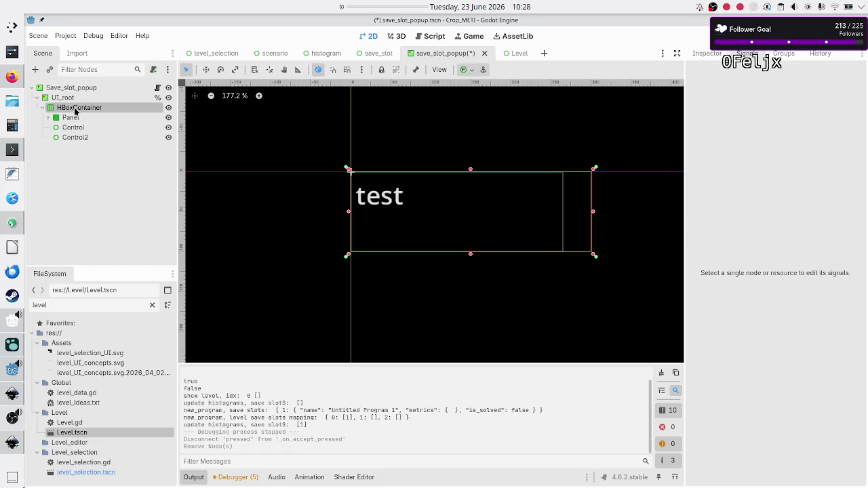
left_click(38, 69)
type("texture")
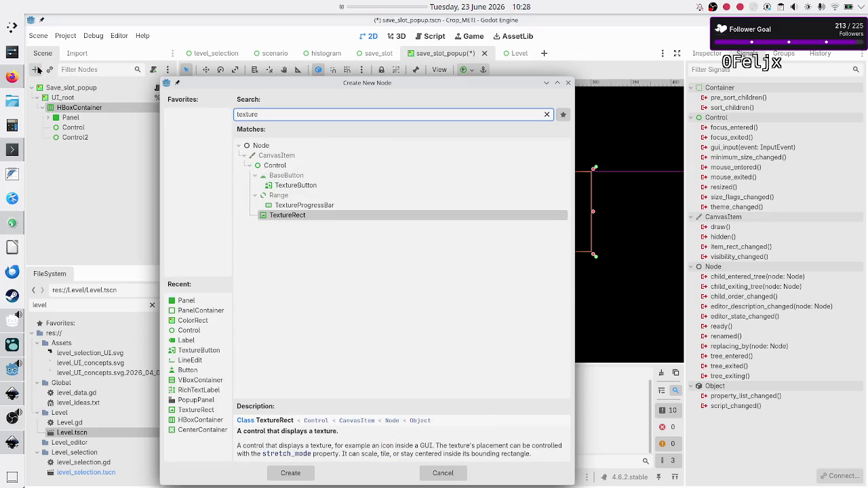
key("Up")
key("Up")
key("Return")
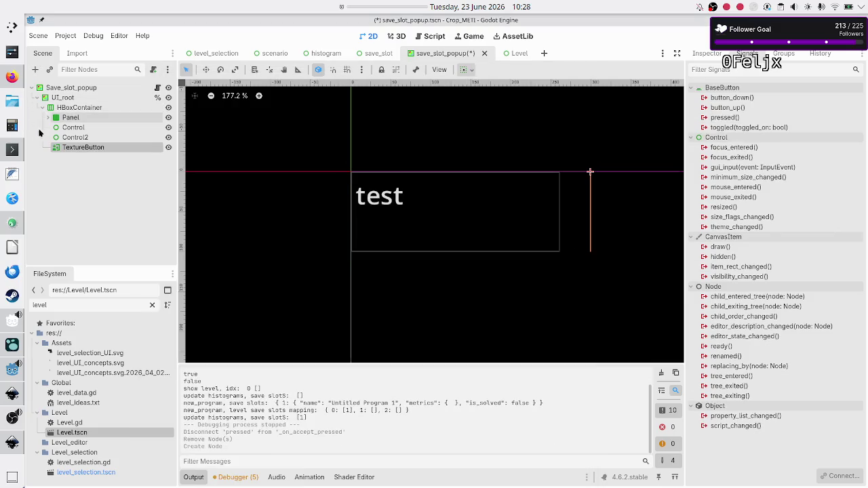
- Move the TextureButton directly below Panel and rename it Accept
left_click_drag(74, 150, 73, 127)
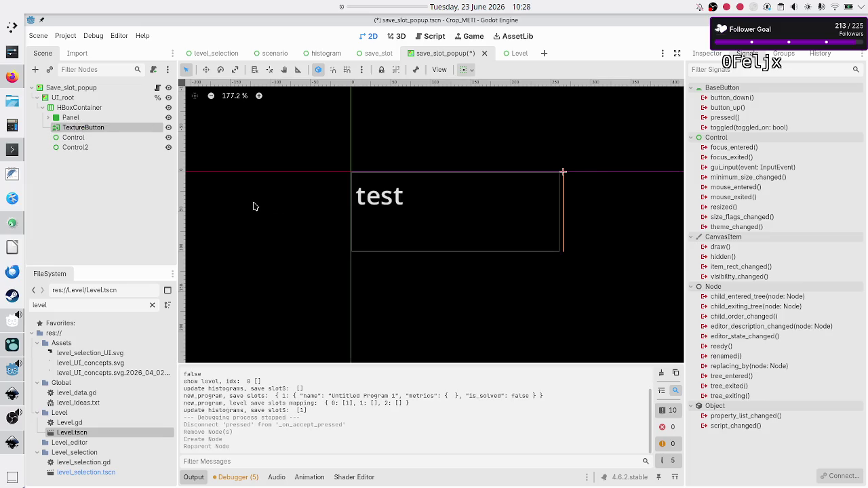
key("F2")
type("Accep")
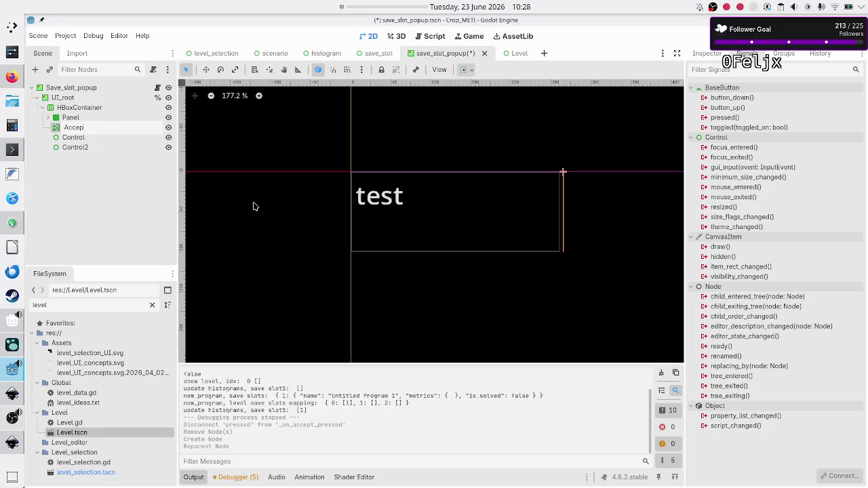
type("t")
key("Return")
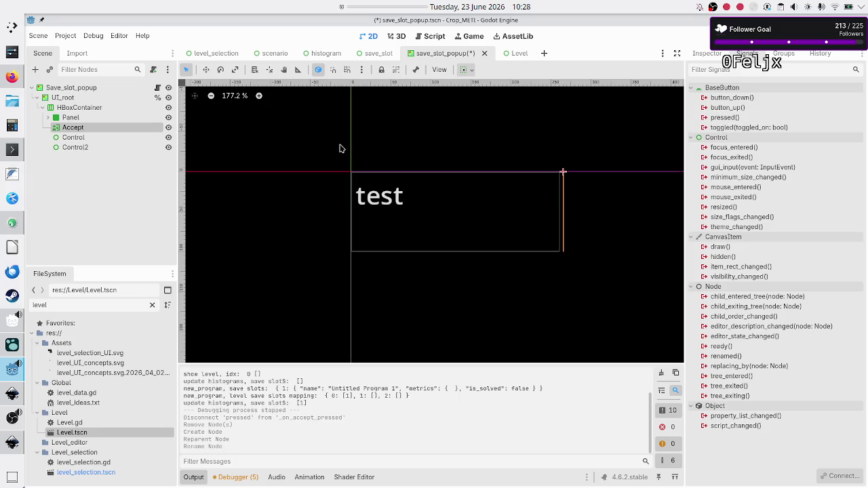
left_click(707, 52)
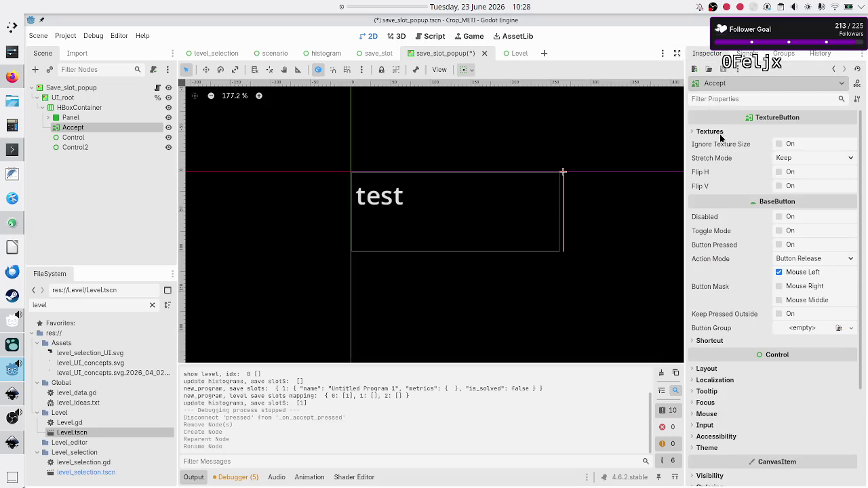
- Filter the FileSystem for 'check' and set the white check mark as Accept's Normal texture
left_click(690, 131)
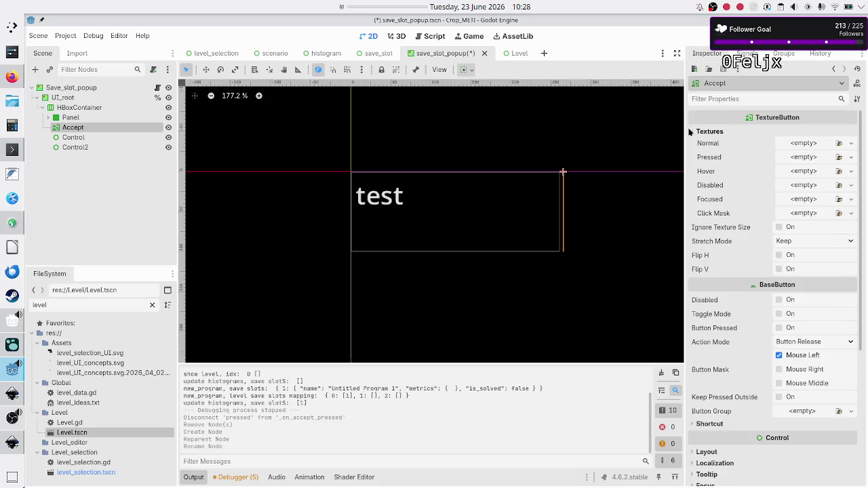
double_click(97, 305)
type("check")
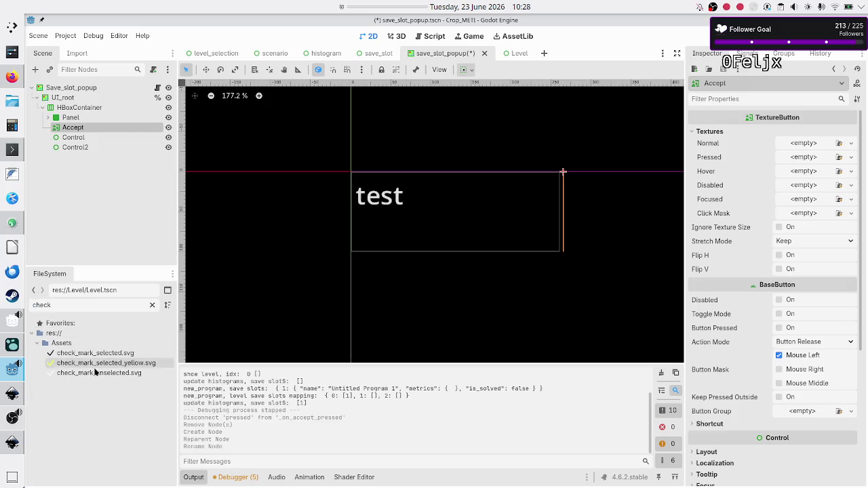
mouse_move(101, 373)
left_mouse_down()
mouse_move(162, 375)
mouse_move(407, 265)
mouse_move(663, 213)
mouse_move(743, 181)
mouse_move(792, 143)
left_mouse_up()
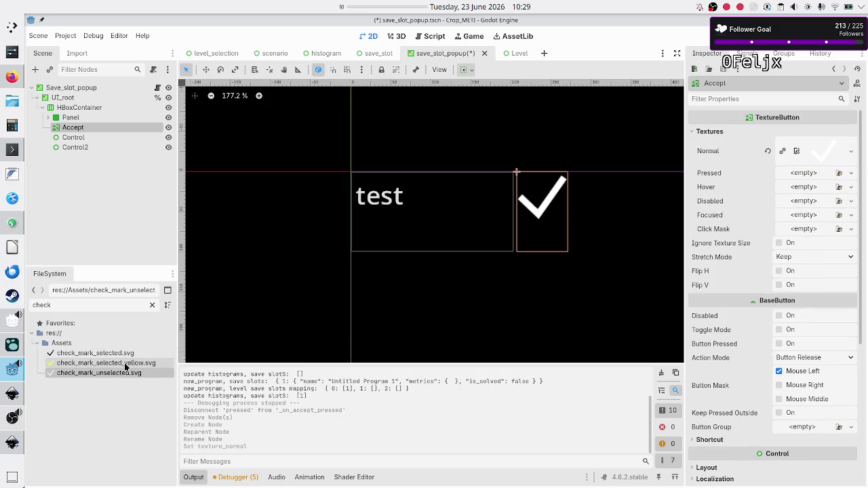
mouse_move(119, 375)
left_mouse_down()
mouse_move(251, 353)
mouse_move(372, 307)
left_mouse_up()
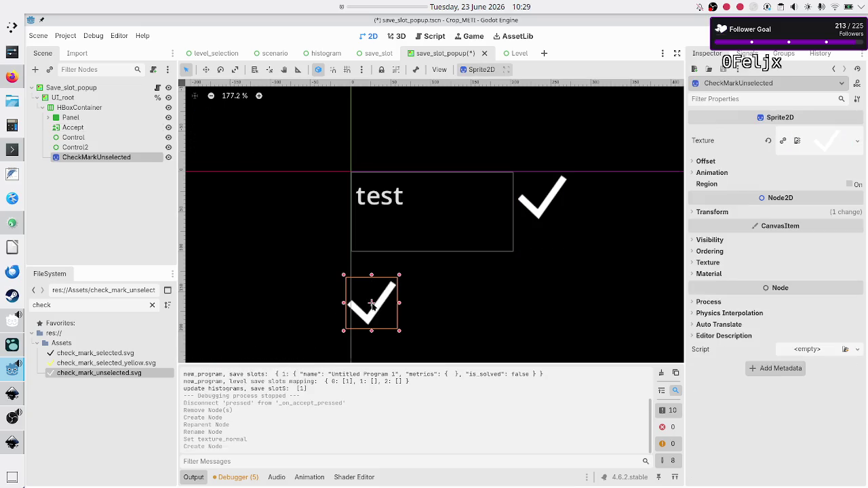
key("ctrl+z")
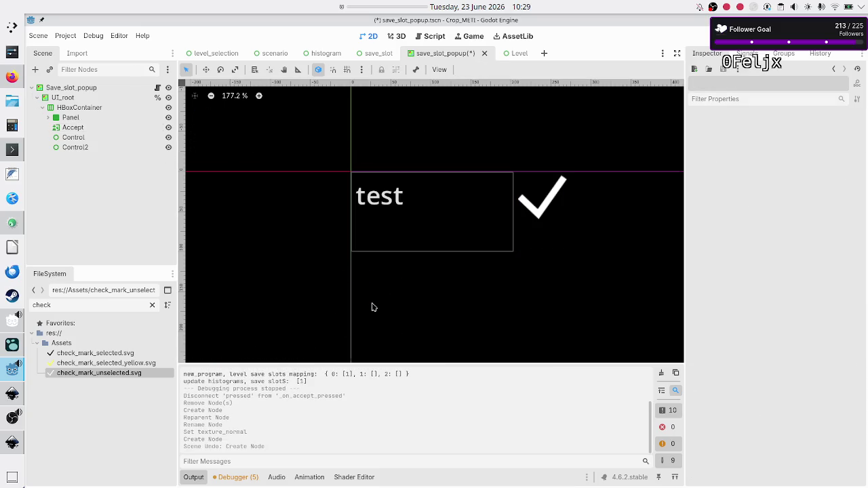
mouse_move(137, 371)
left_mouse_down()
mouse_move(171, 362)
mouse_move(90, 401)
left_mouse_up()
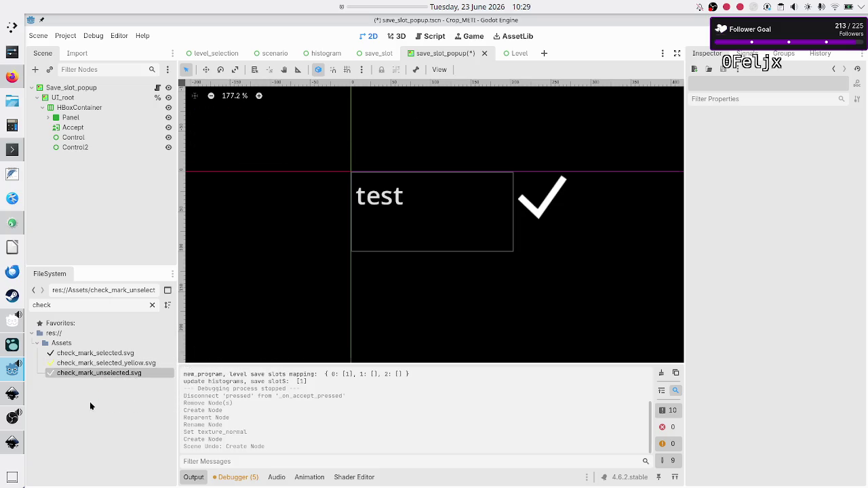
left_click(71, 118)
left_click(78, 129)
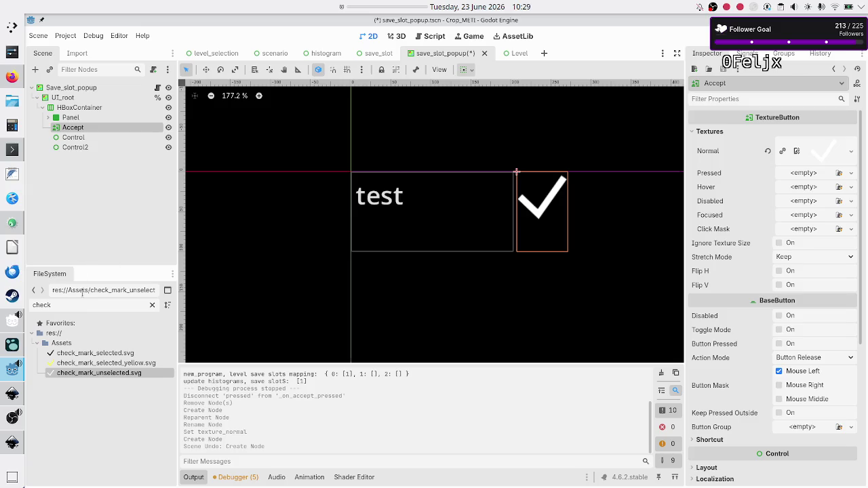
mouse_move(91, 373)
left_mouse_down()
mouse_move(450, 261)
mouse_move(724, 232)
mouse_move(791, 200)
mouse_move(792, 175)
left_mouse_up()
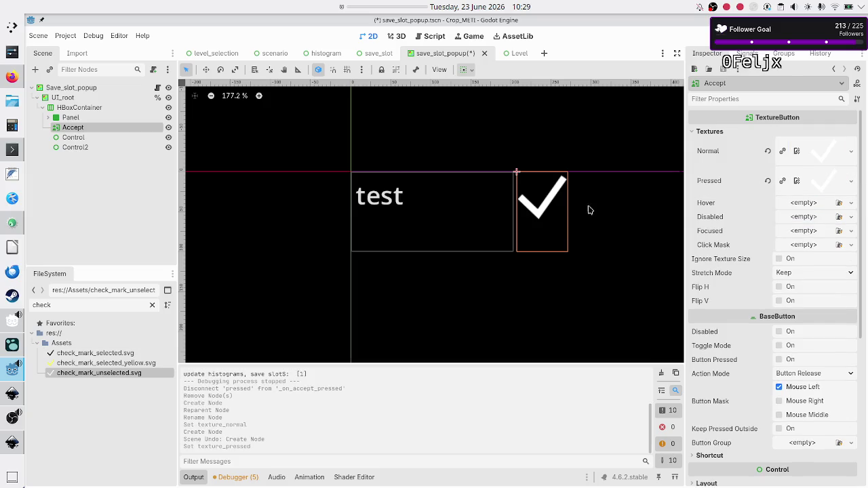
- Assign the yellow check mark textures including Focused, enable Ignore Texture Size, use Keep Aspect Centered
mouse_move(86, 364)
left_mouse_down()
mouse_move(305, 318)
mouse_move(386, 275)
mouse_move(551, 254)
mouse_move(754, 204)
mouse_move(802, 202)
left_mouse_up()
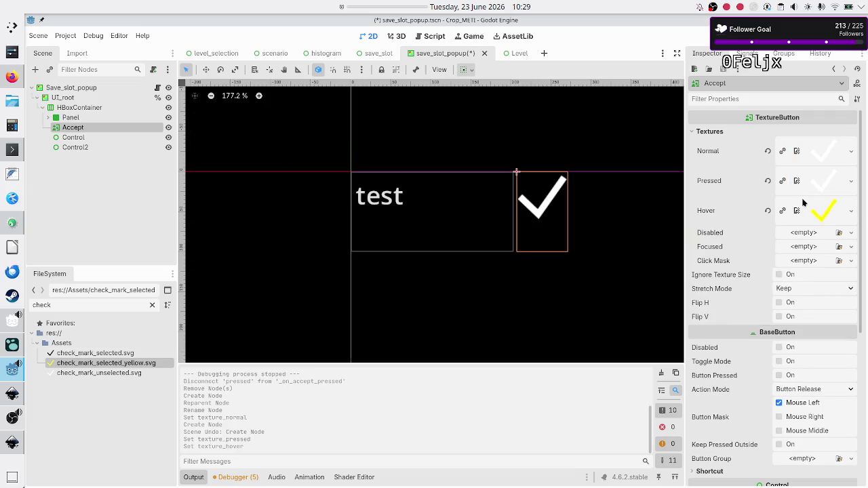
mouse_move(122, 364)
left_mouse_down()
mouse_move(389, 294)
mouse_move(793, 246)
left_mouse_up()
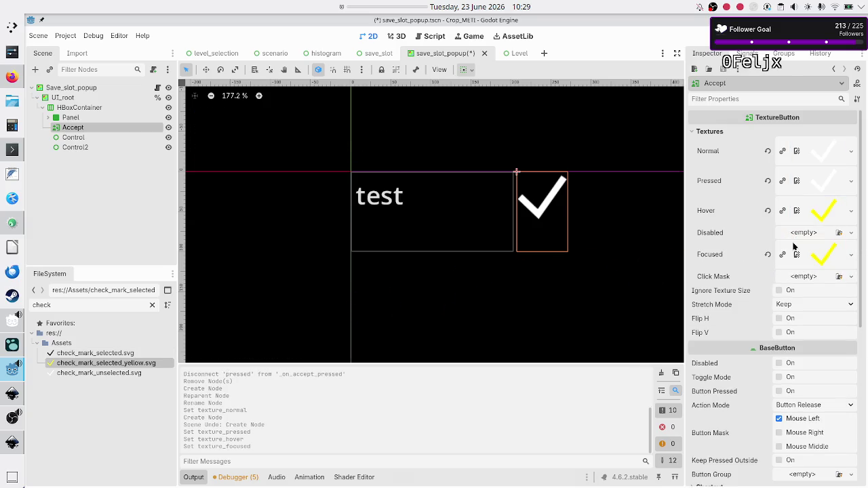
left_click(779, 290)
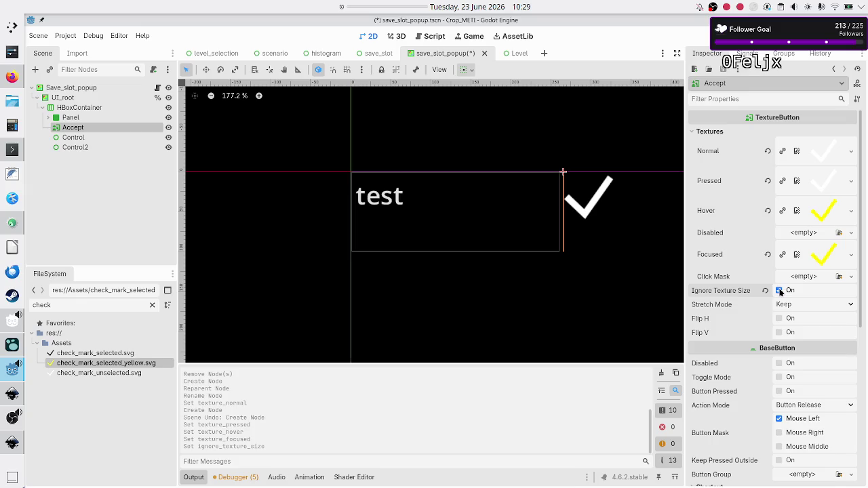
left_click(809, 303)
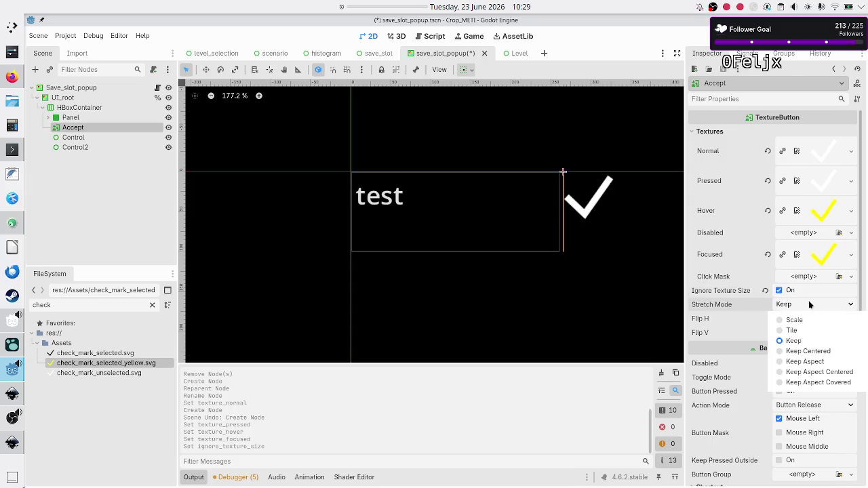
left_click(815, 372)
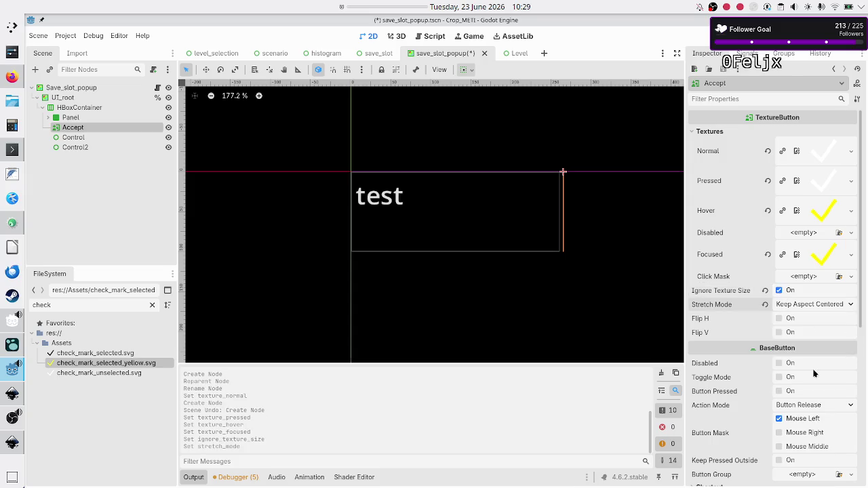
- Enable Horizontal Expand under Container Sizing for Accept and set its Stretch Ratio to 0.5
scroll(794, 342, "down", 5)
left_click(705, 282)
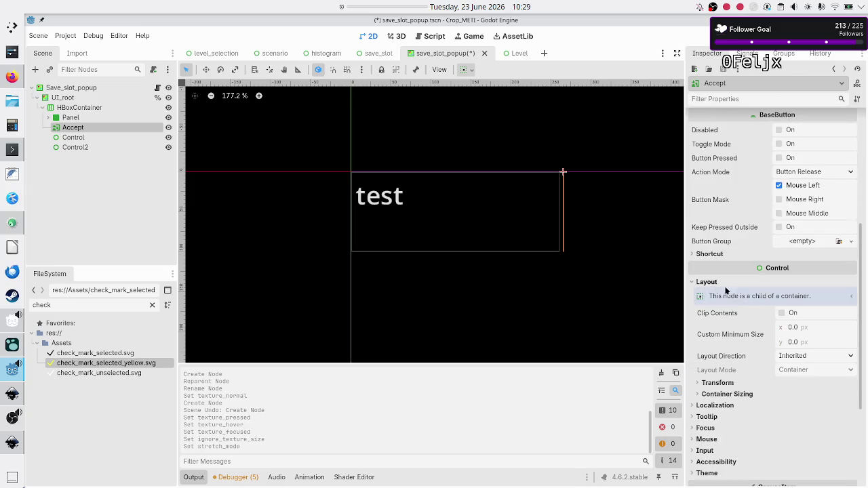
left_click(749, 394)
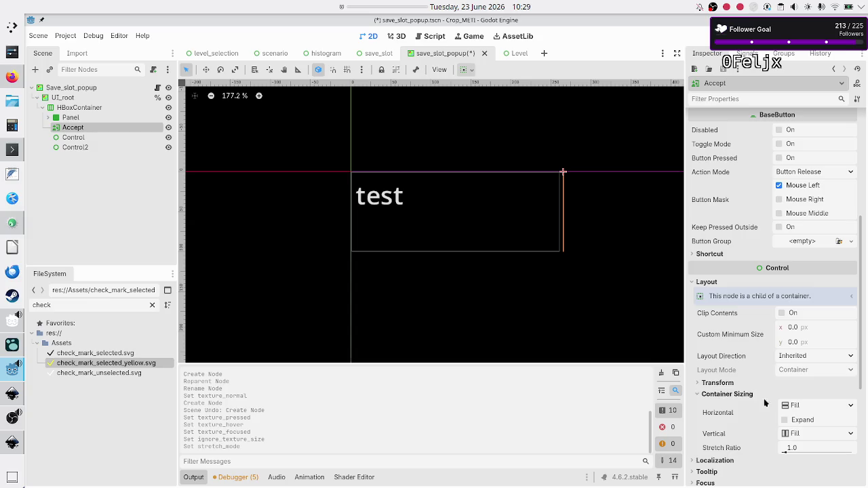
left_click(803, 422)
left_click(798, 451)
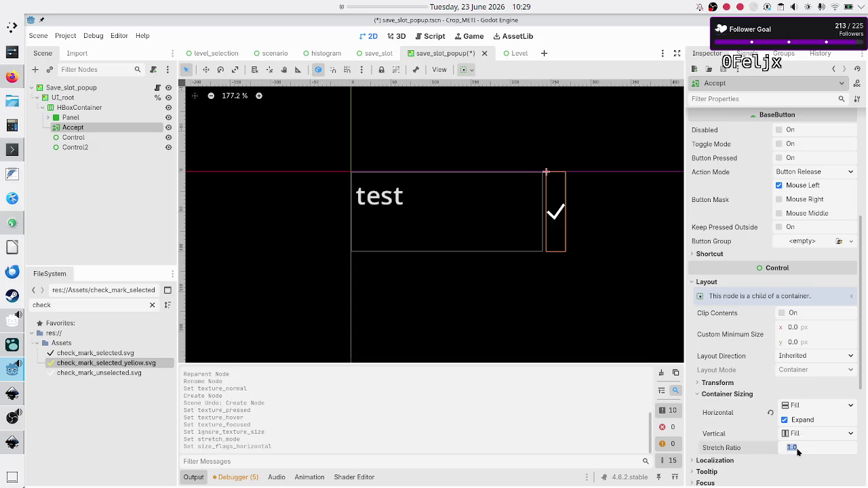
type("0")
key("Return")
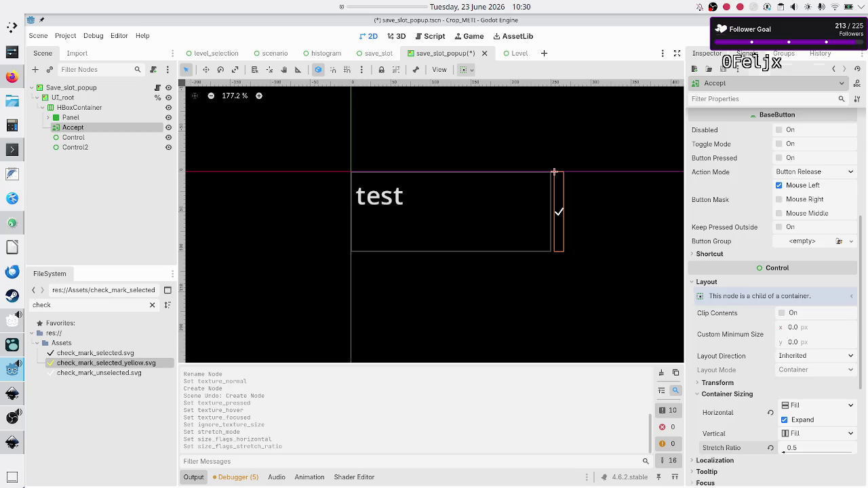
left_click(746, 53)
- Connect the Accept button's pressed() signal to _on_accept_pressed
double_click(725, 117)
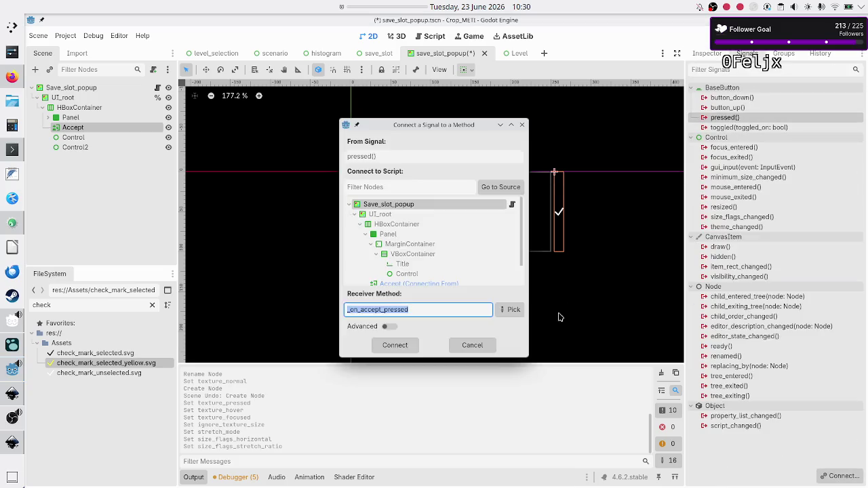
left_click(394, 345)
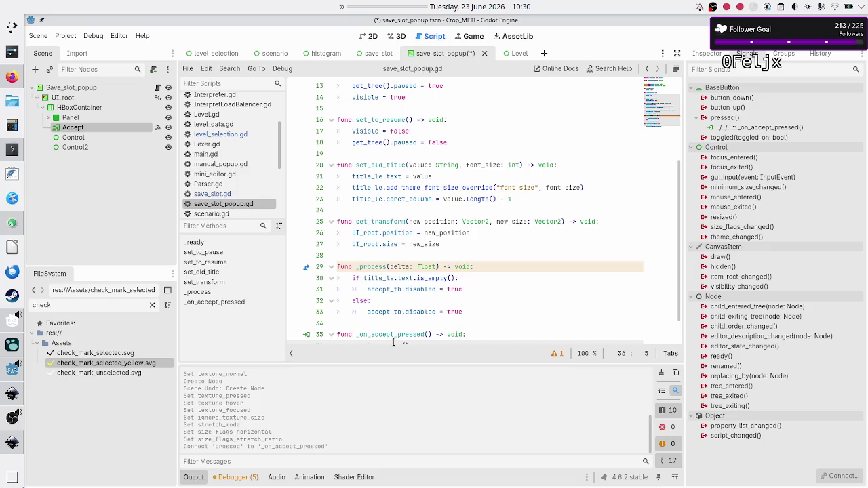
scroll(416, 276, "down", 1)
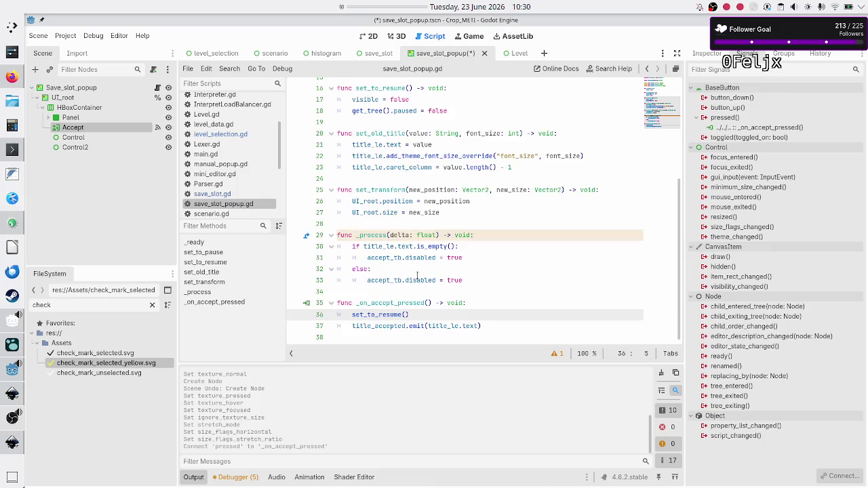
left_click(406, 293)
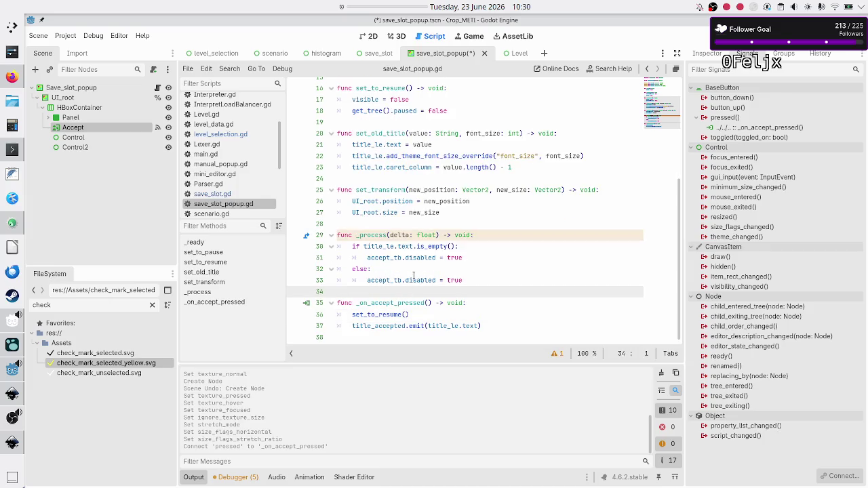
- Make Accept accessible as a unique name and save the script and scene
right_click(134, 129)
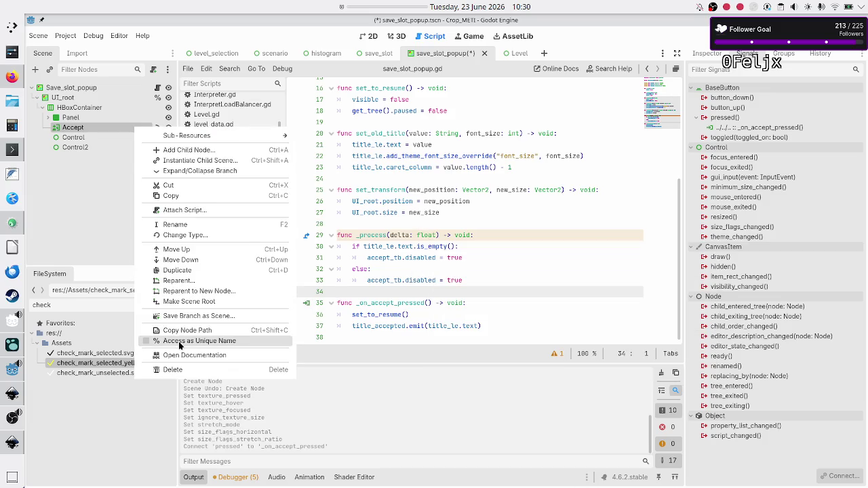
left_click(193, 340)
left_click(420, 226)
key("ctrl+s")
- Run the game, create Untitled Program 1 under Flip bit, open its title editing, then close the game
key("F5")
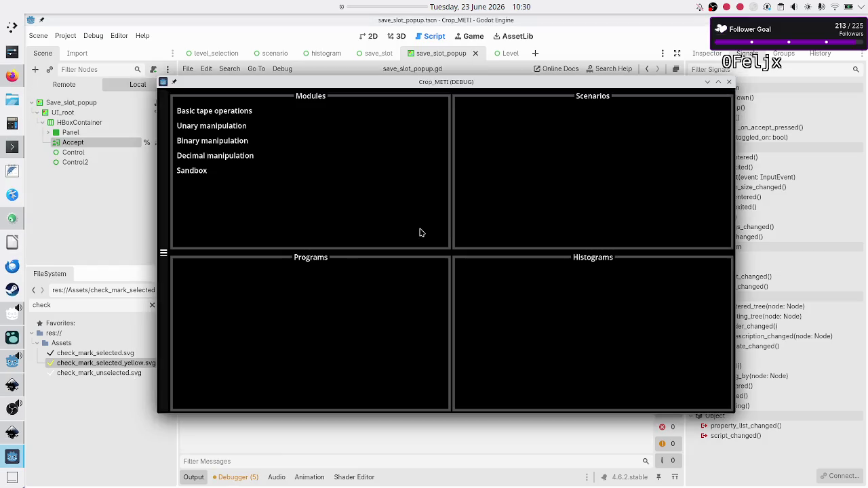
left_click(229, 141)
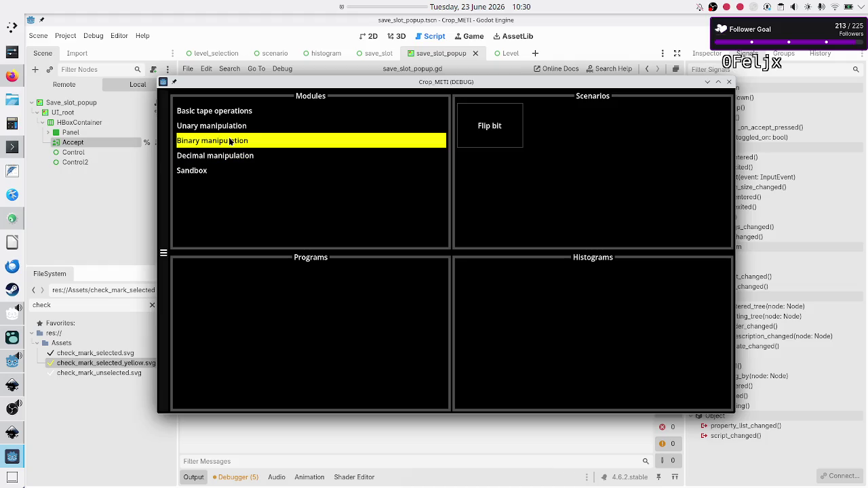
left_click(489, 114)
left_click(278, 335)
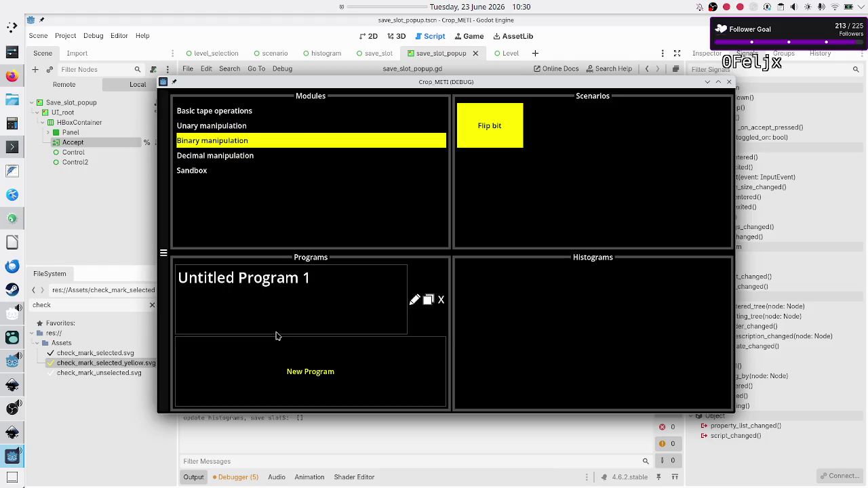
left_click(411, 304)
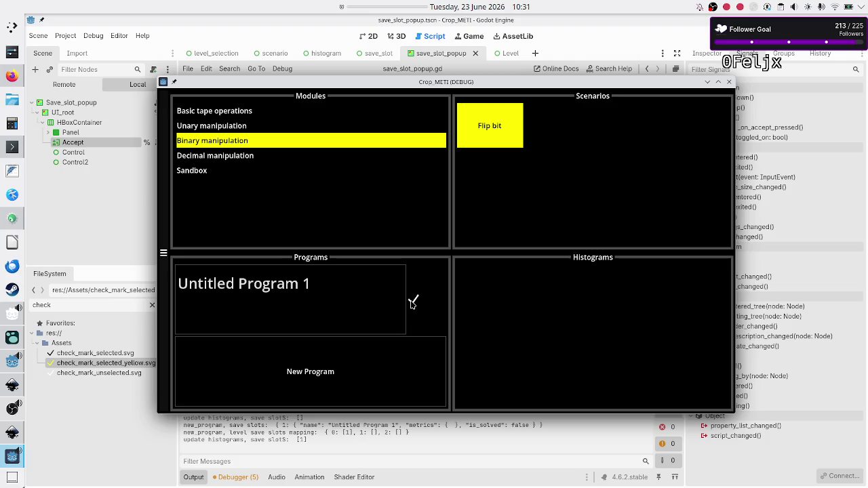
left_click(729, 83)
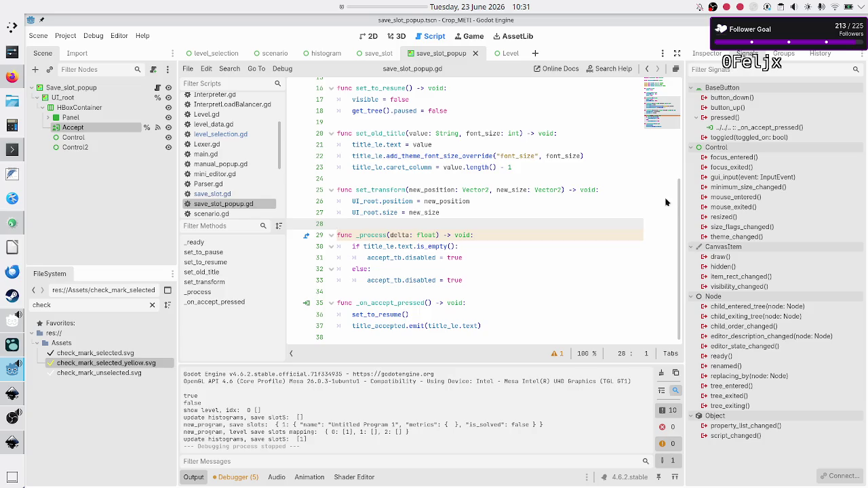
- Look over the Accept button's Process settings and the Save_slot_popup root node
left_click(707, 53)
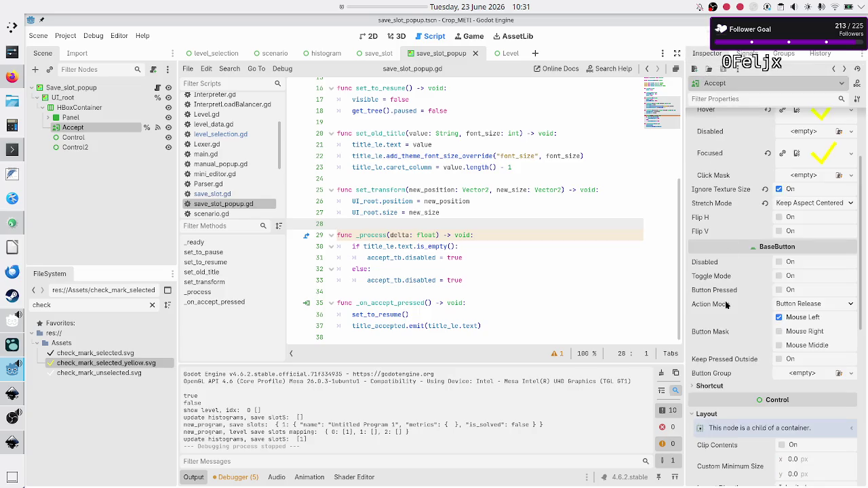
scroll(725, 304, "down", 5)
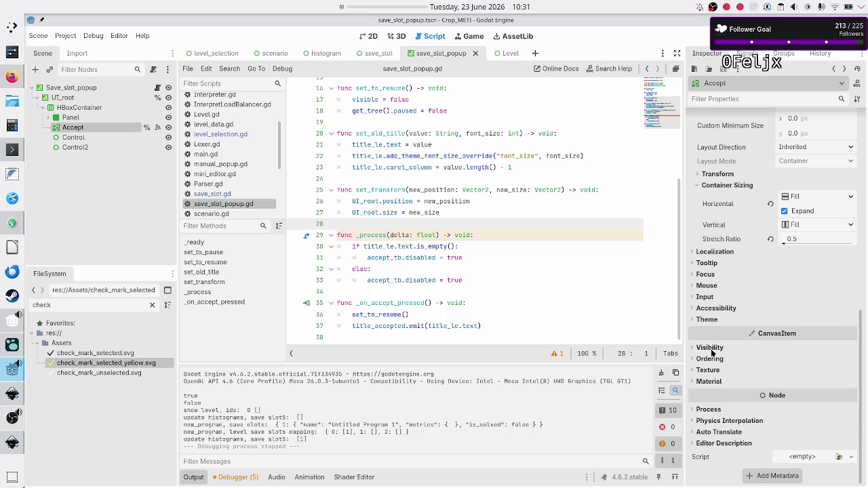
left_click(717, 412)
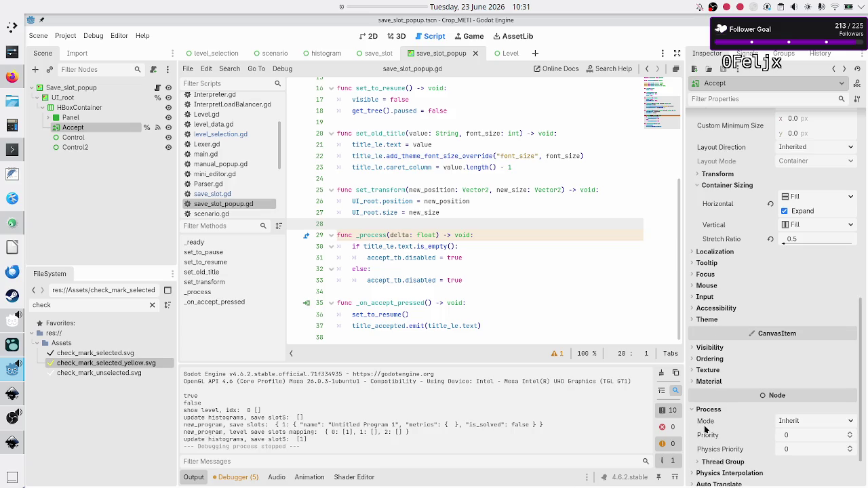
mouse_move(707, 424)
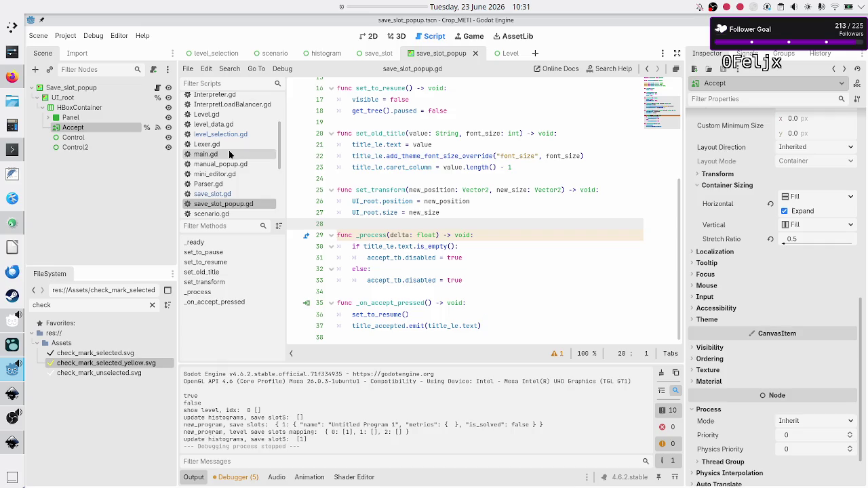
left_click(52, 89)
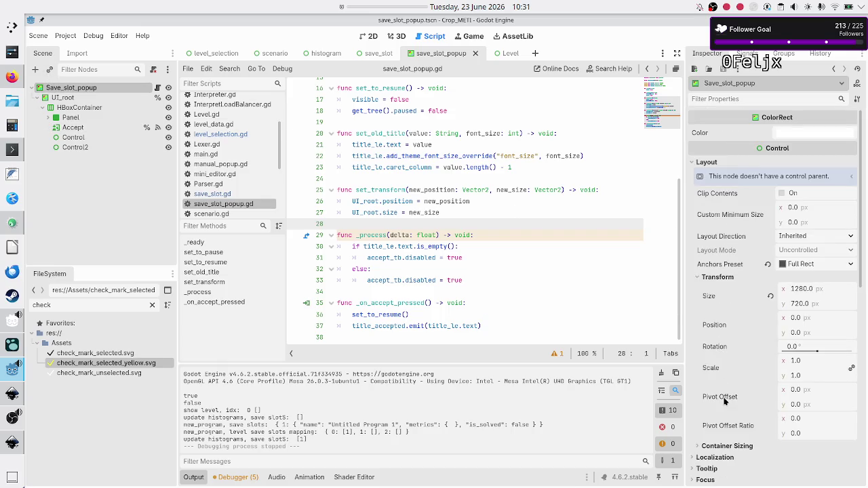
scroll(724, 400, "down", 5)
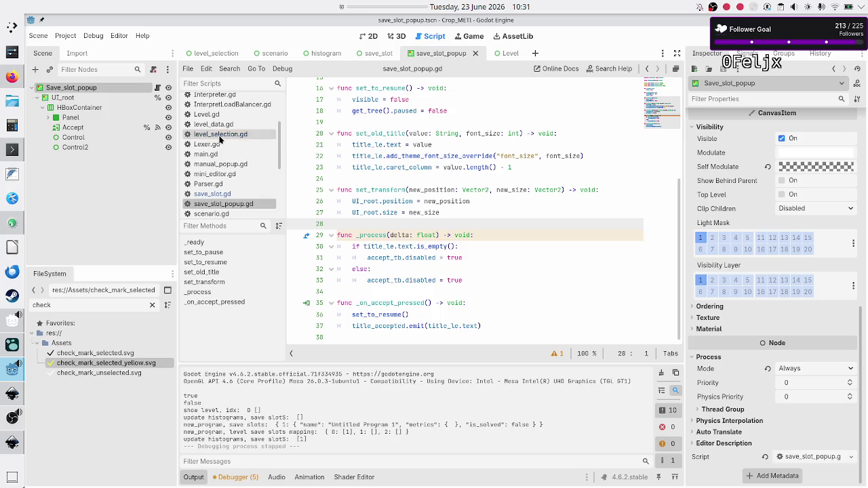
left_click(96, 128)
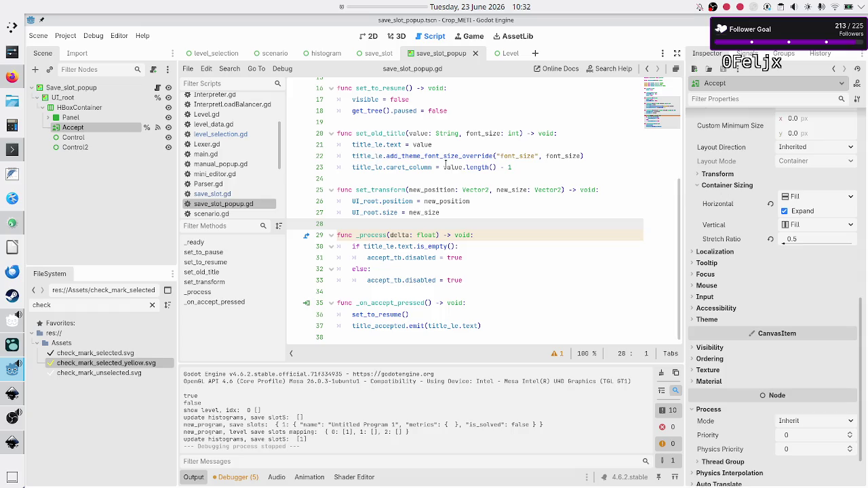
- Set UI_root's Mouse Filter to Pass (Propagate Up)
left_click(100, 96)
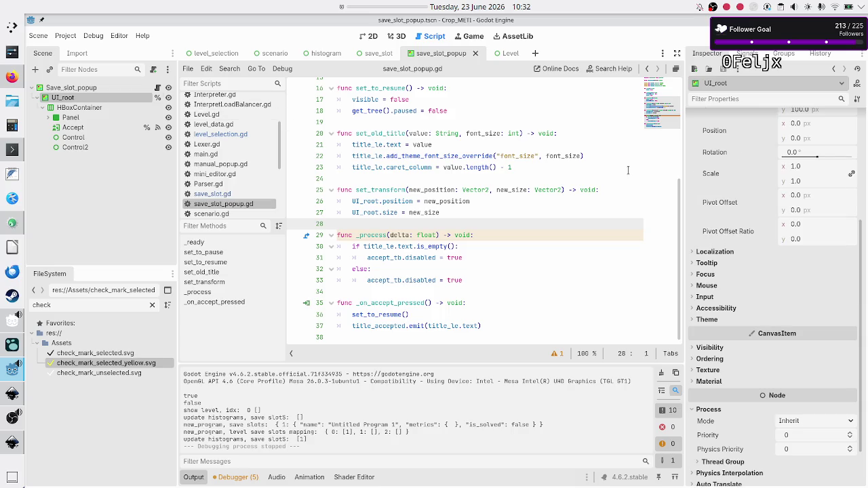
scroll(732, 189, "up", 5)
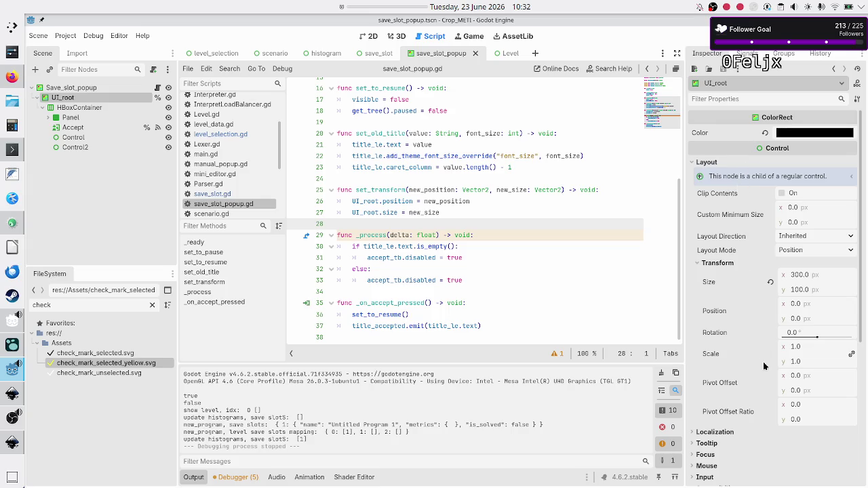
scroll(764, 366, "down", 5)
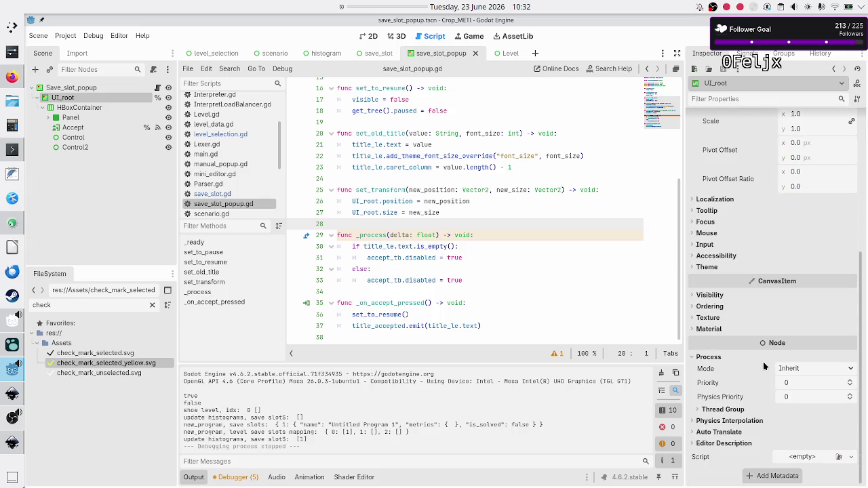
left_click(708, 235)
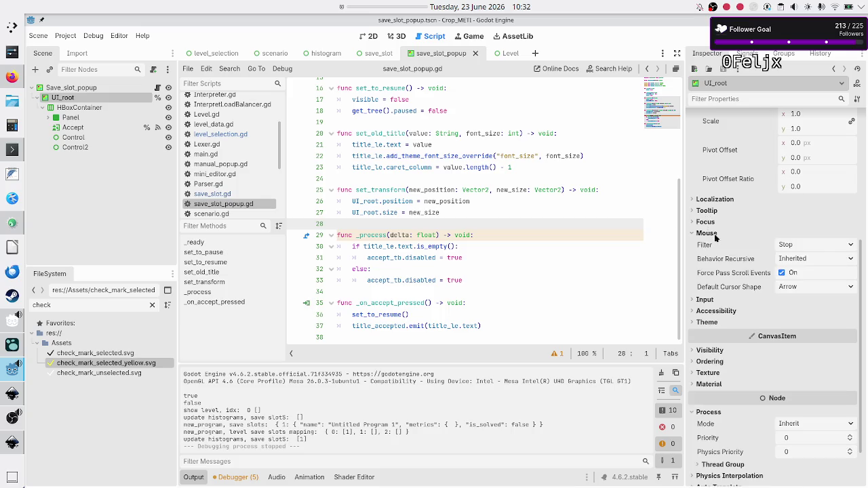
left_click(814, 244)
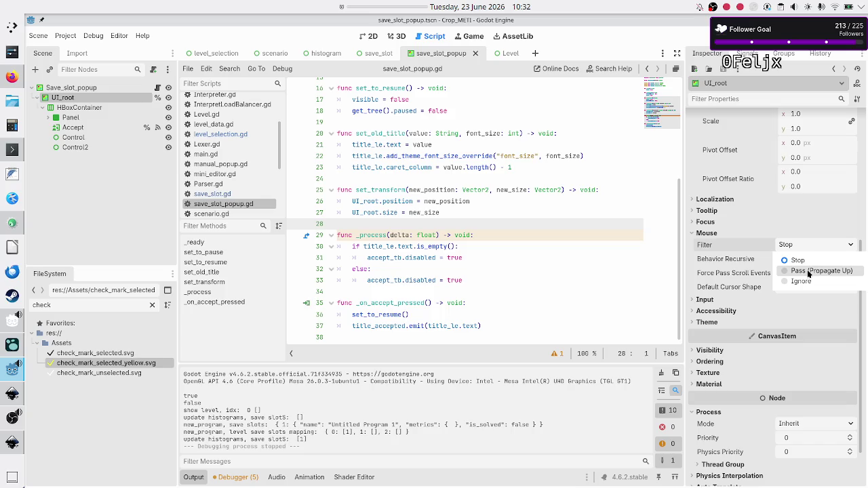
left_click(808, 271)
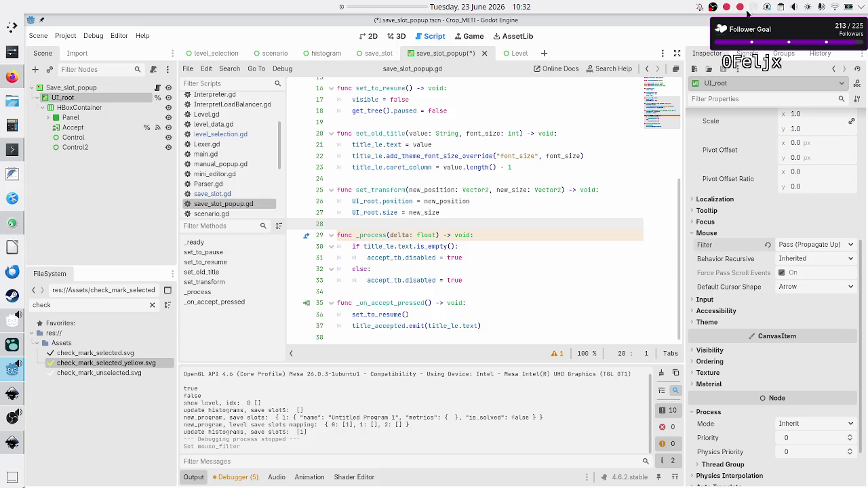
- Run the game, create a new Flip bit program under Binary manipulation, and start renaming it
key("F5")
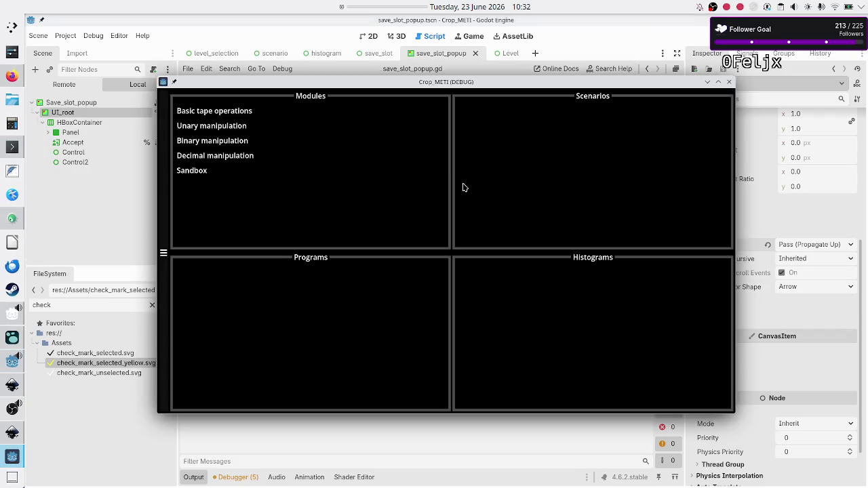
left_click(222, 140)
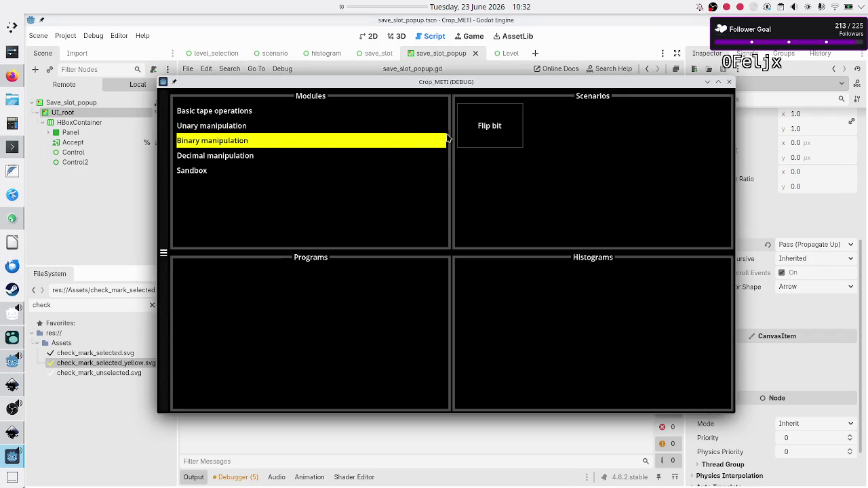
left_click(516, 133)
left_click(309, 338)
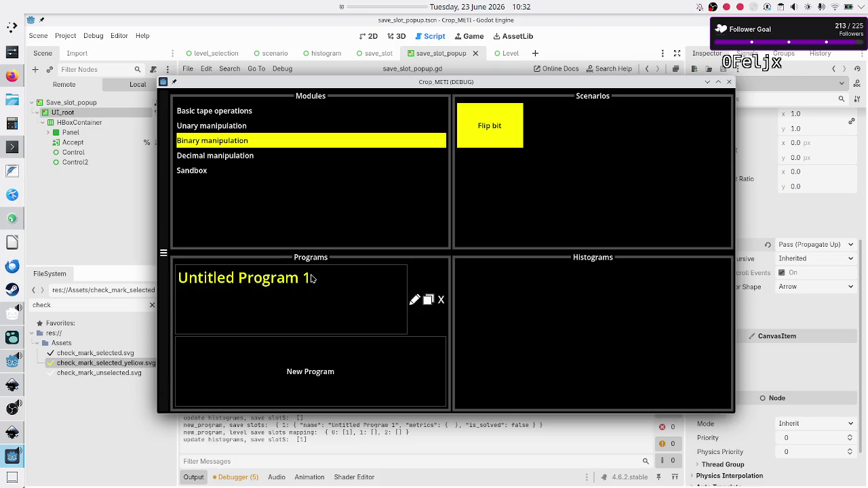
left_click(414, 300)
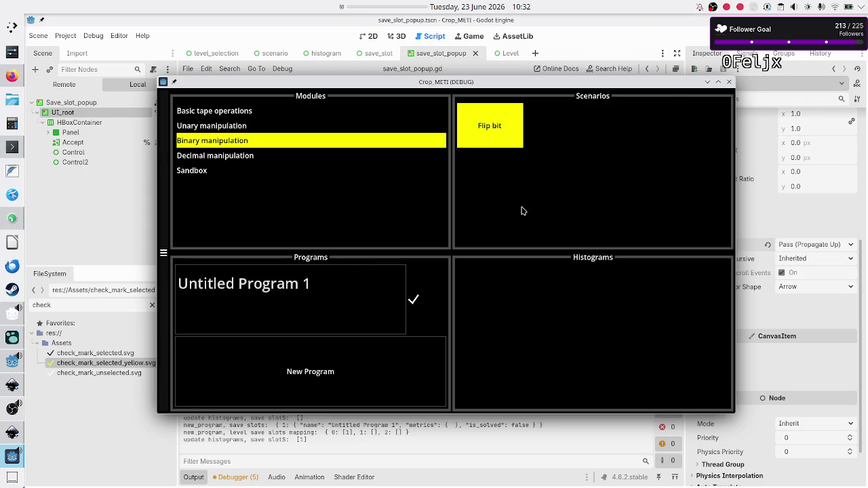
- Restart the game, open Flip bit's Untitled Program 1, then bring up the Canva sketch
left_click(729, 82)
left_click(709, 35)
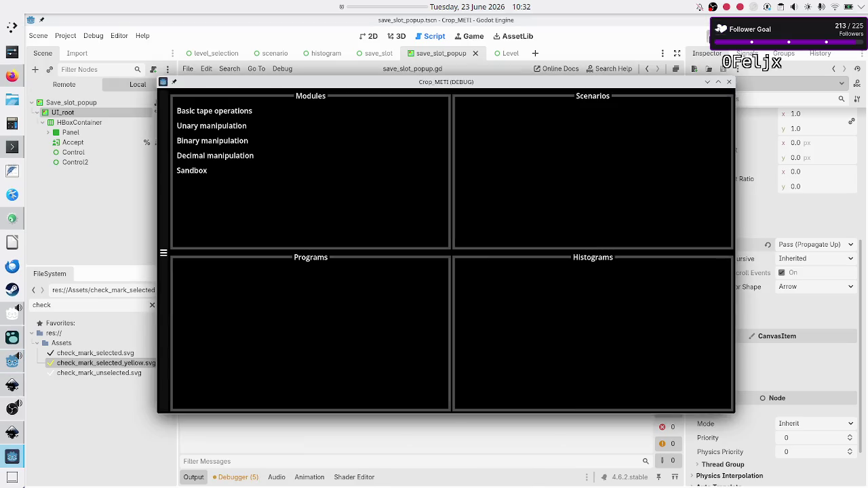
left_click(234, 113)
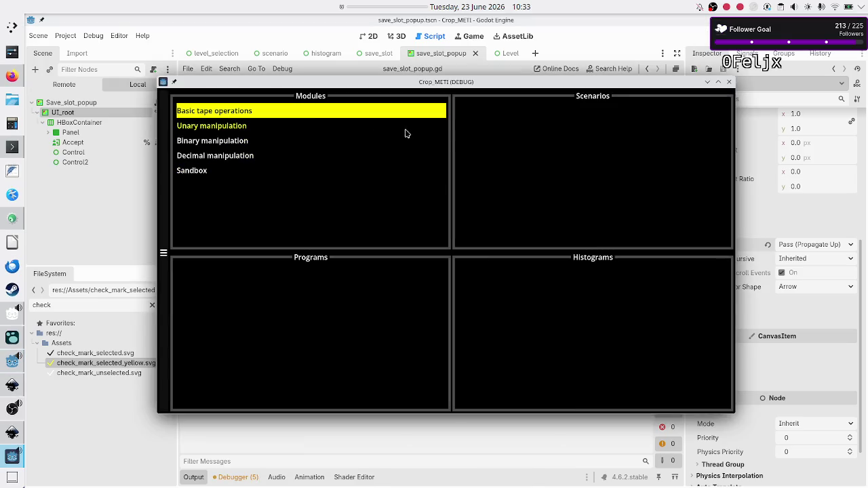
left_click(212, 142)
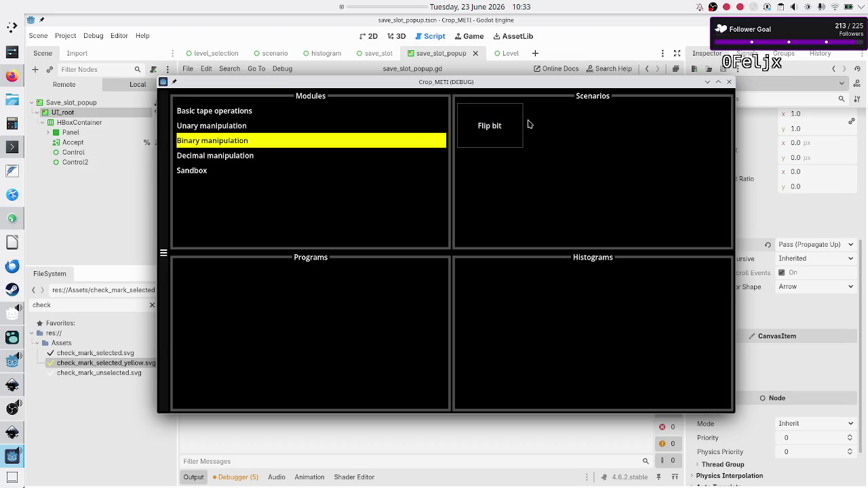
left_click(508, 128)
left_click(291, 336)
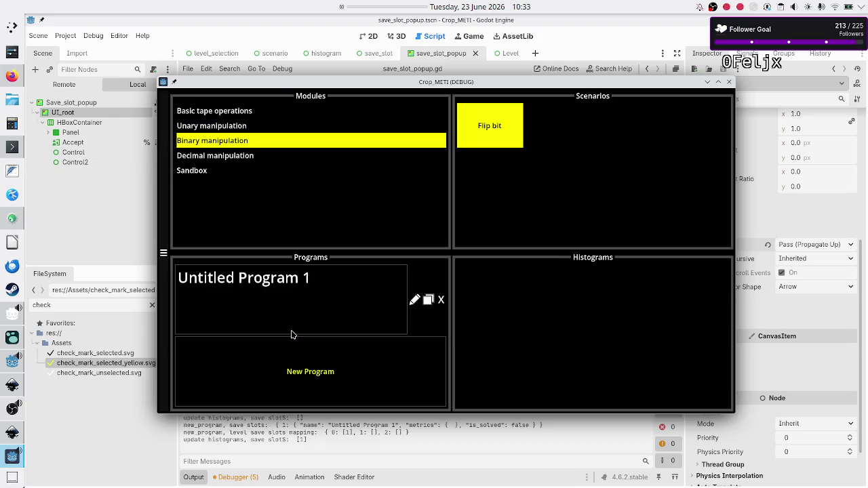
left_click(243, 293)
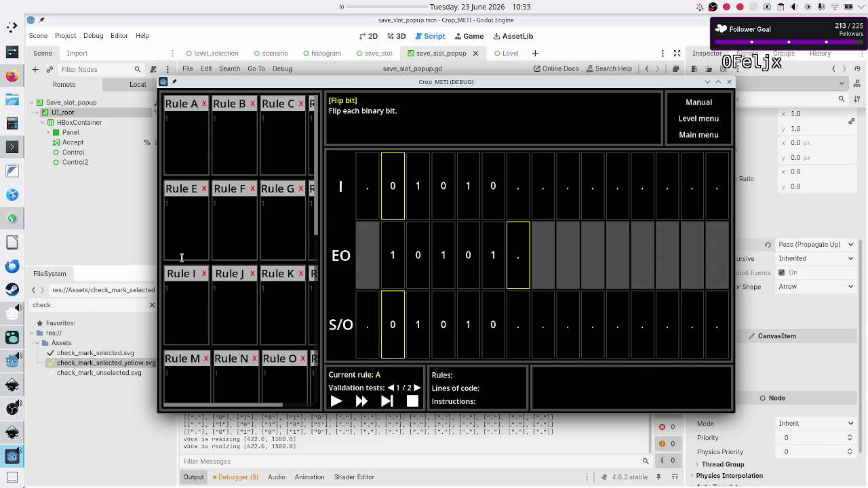
left_click(12, 76)
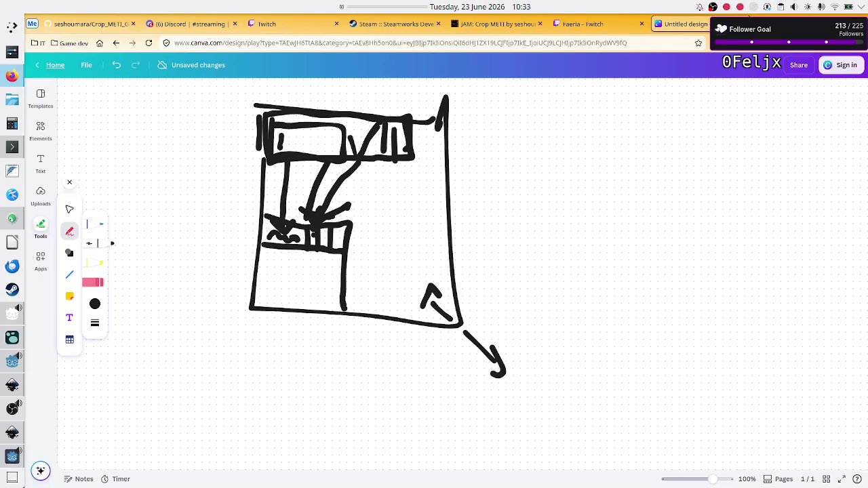
- Close the Canva sketch tab and leave the page without saving changes
key("ctrl+w")
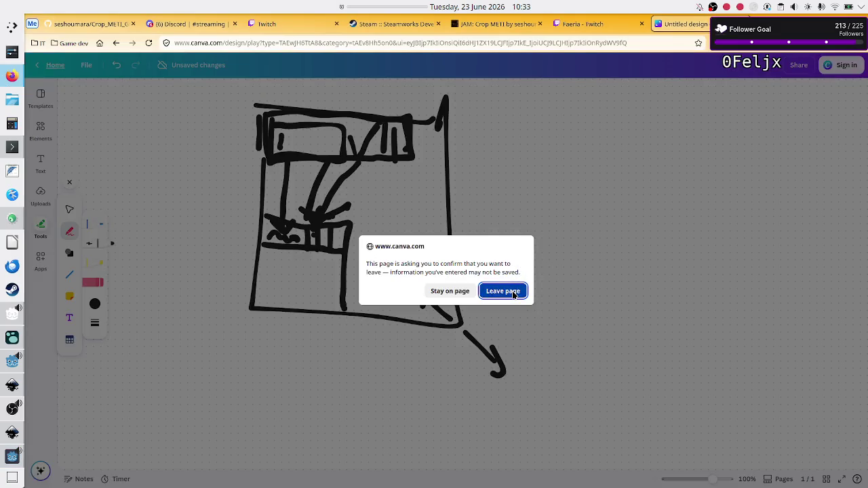
left_click(504, 290)
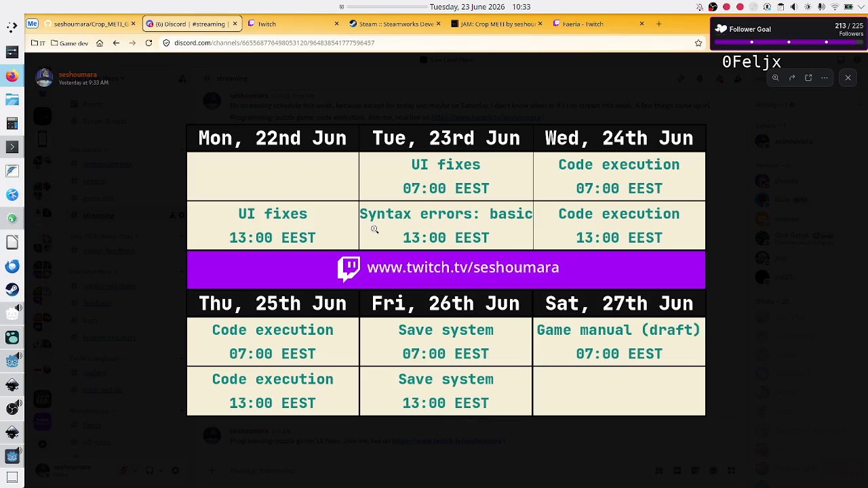
- Bring the running game forward and reopen Binary manipulation > Flip bit from its level menu
left_click(12, 461)
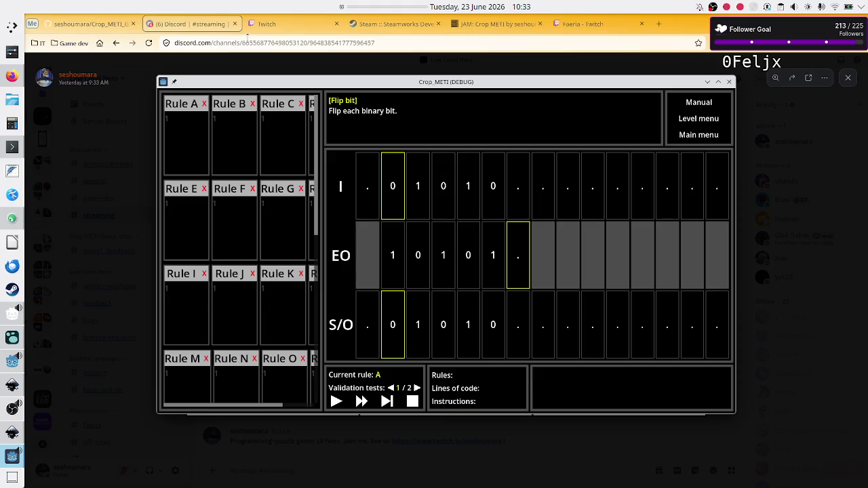
left_click(209, 27)
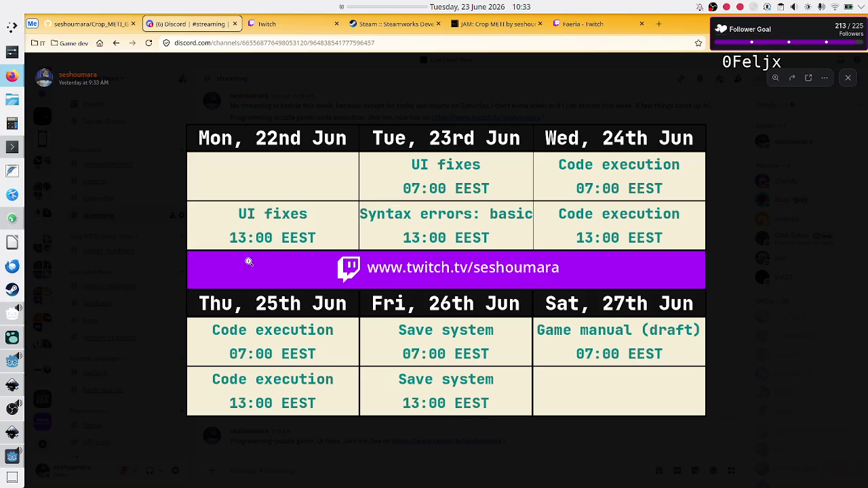
left_click(6, 454)
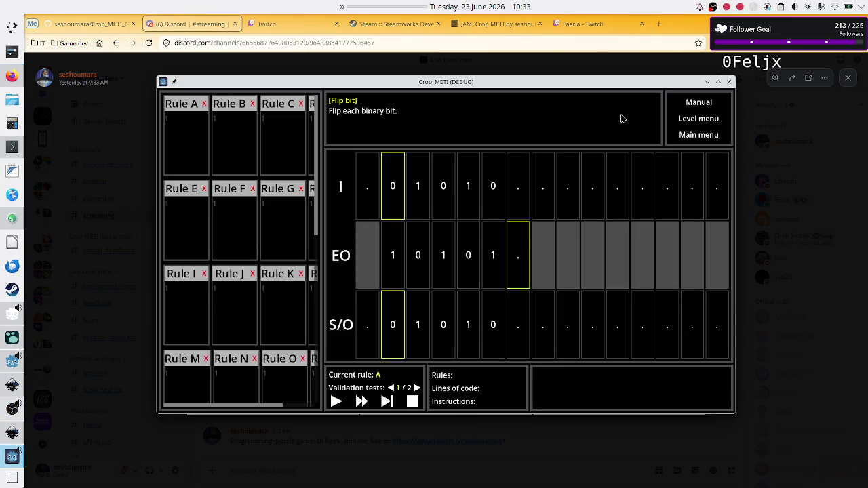
left_click(697, 118)
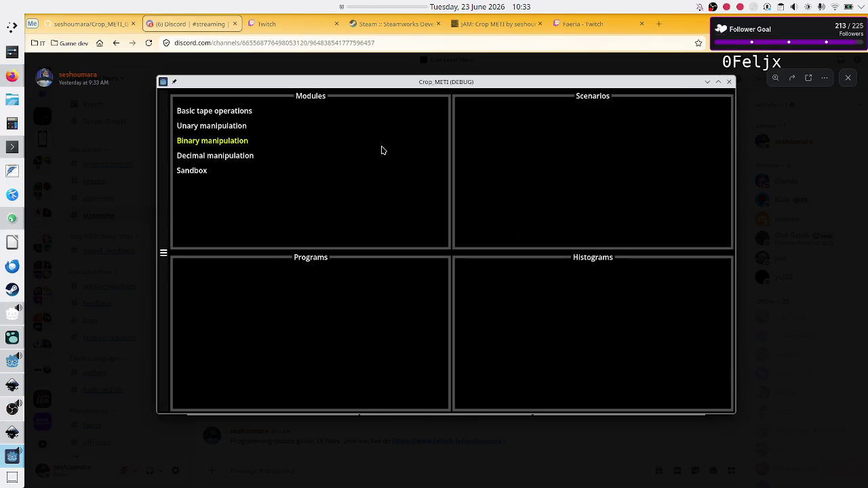
left_click(250, 142)
left_click(461, 132)
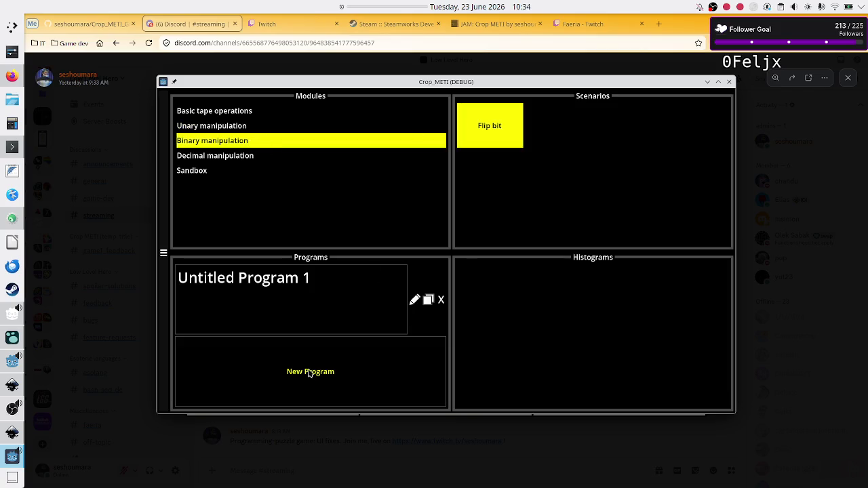
- Put Untitled Program 1's title into edit mode in the game, then return to Godot
left_click(414, 301)
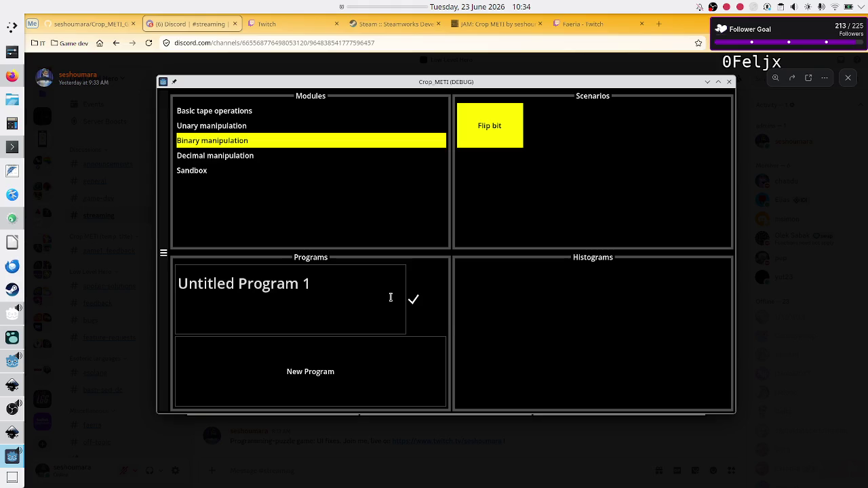
mouse_move(10, 421)
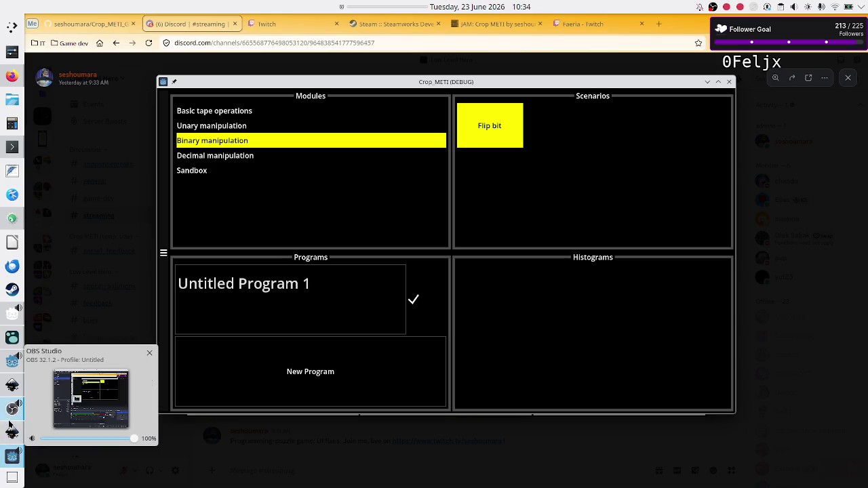
left_click(12, 361)
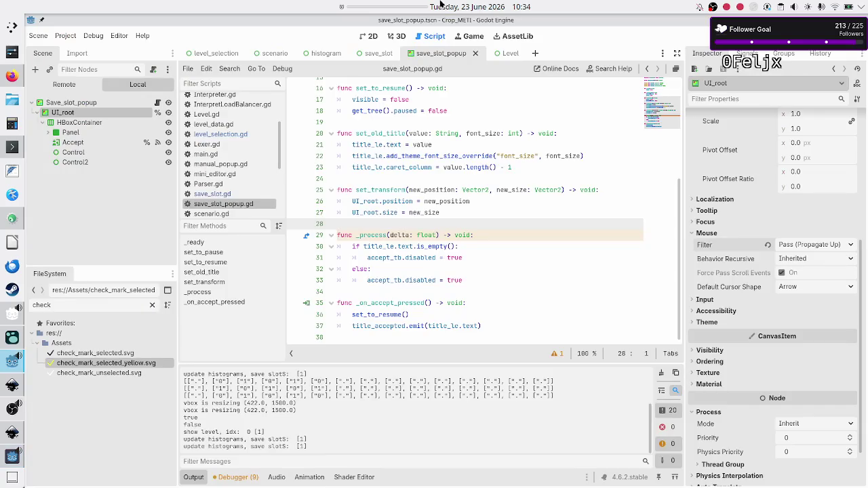
- In the Remote scene tree, inspect live MarginContainer, Save_slot_popup and UI_root properties
left_click(50, 86)
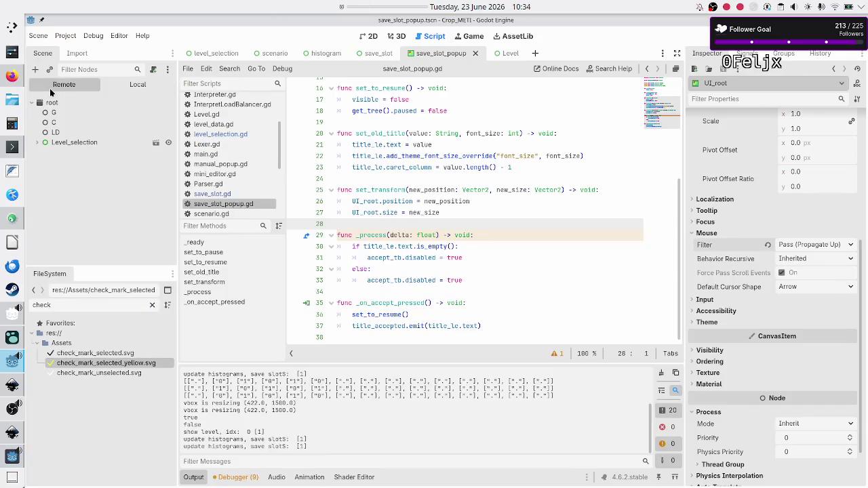
left_click(36, 143)
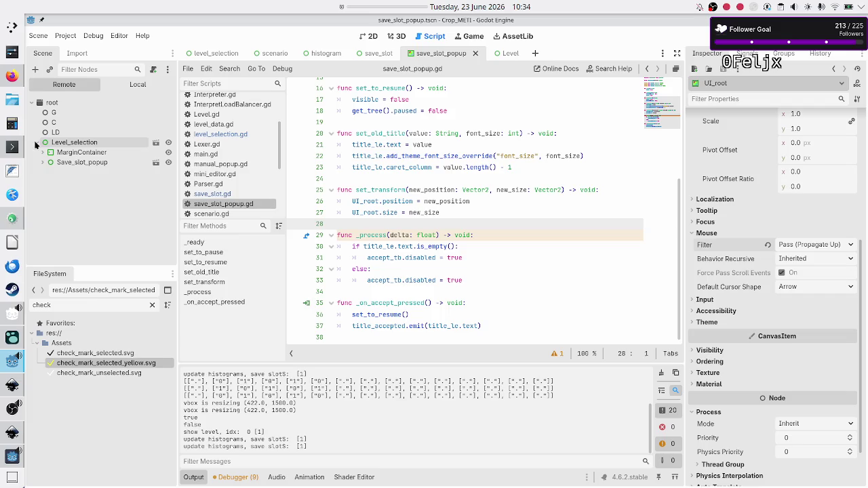
left_click(42, 153)
left_click(81, 153)
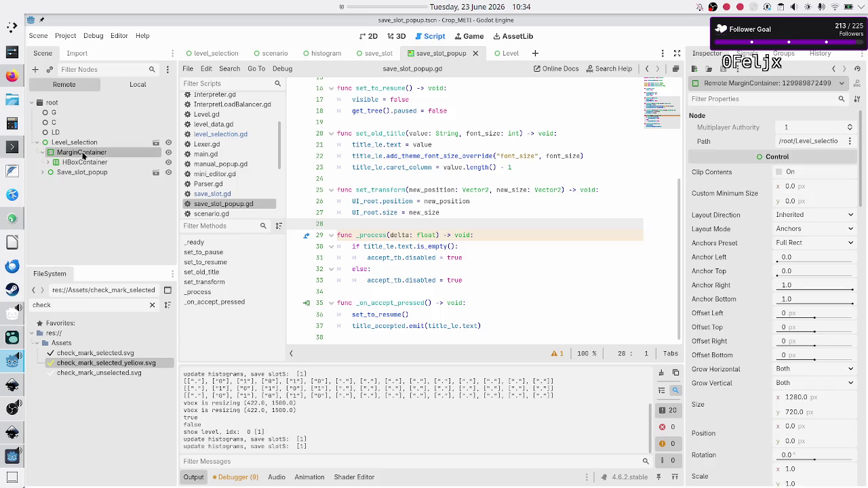
scroll(724, 255, "down", 8)
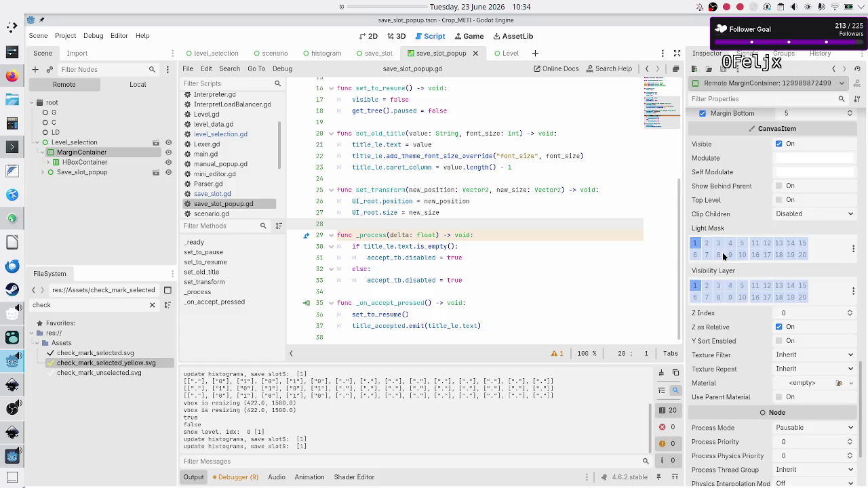
scroll(724, 256, "down", 3)
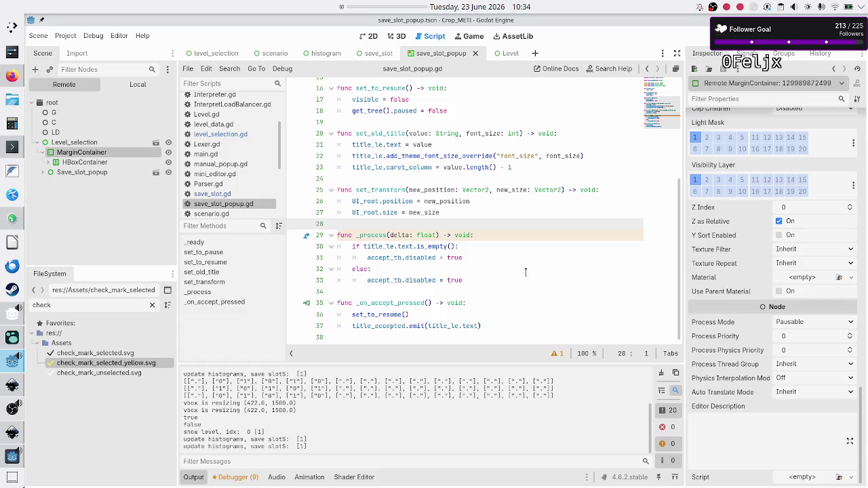
left_click(81, 173)
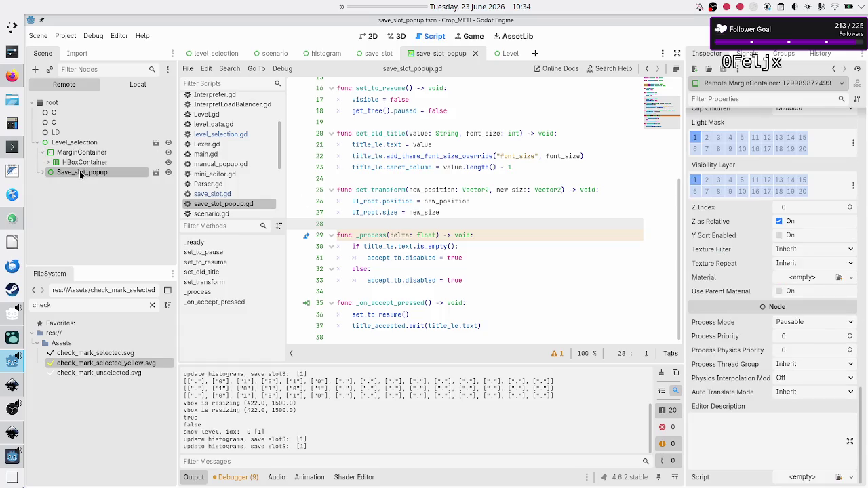
scroll(718, 270, "down", 5)
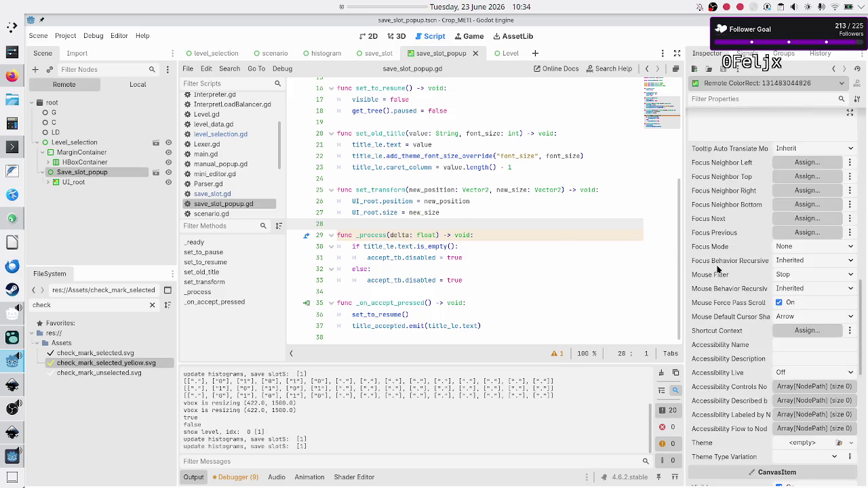
scroll(717, 270, "down", 5)
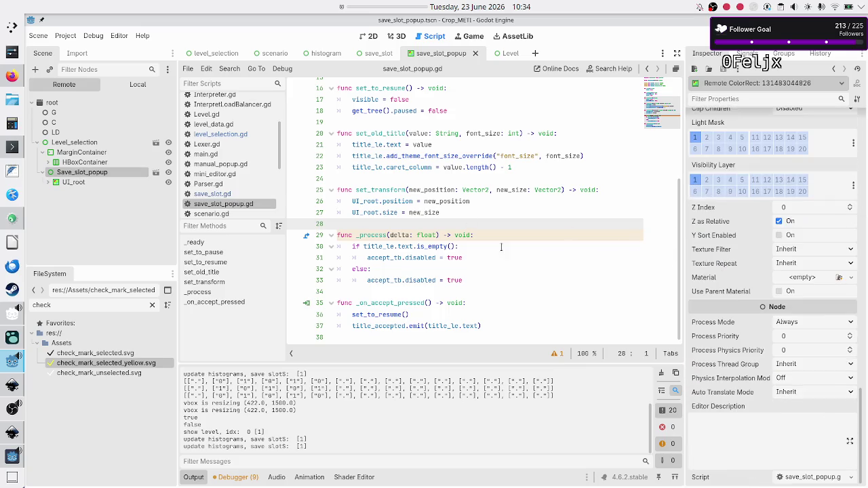
left_click(75, 182)
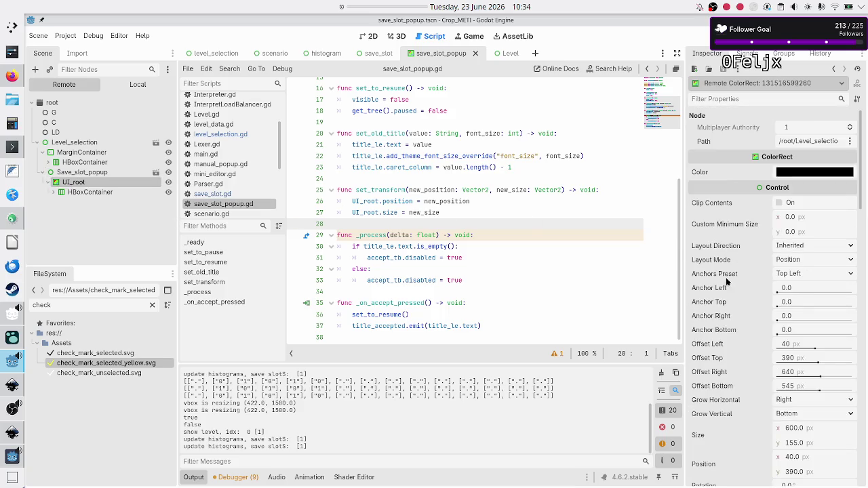
scroll(726, 282, "down", 10)
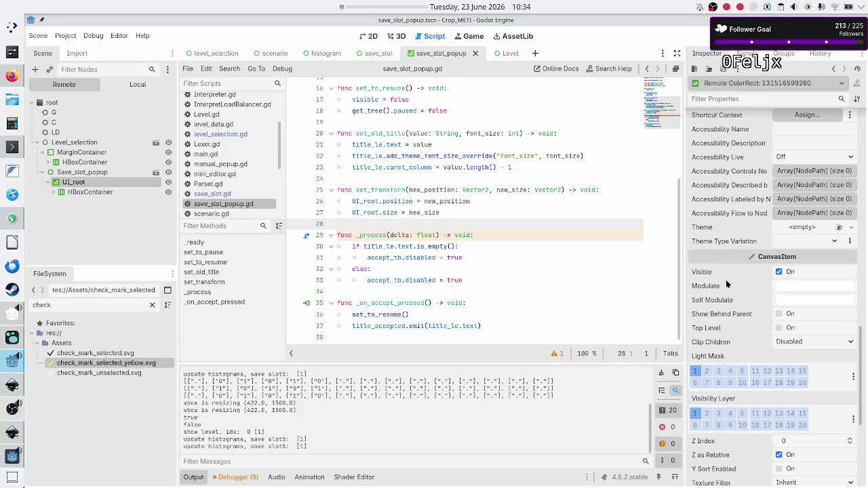
scroll(726, 282, "up", 5)
scroll(726, 282, "up", 3)
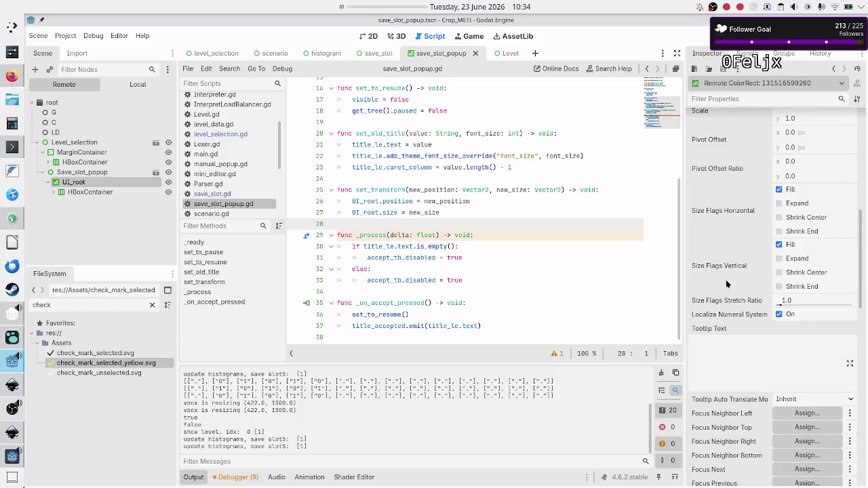
scroll(726, 280, "down", 3)
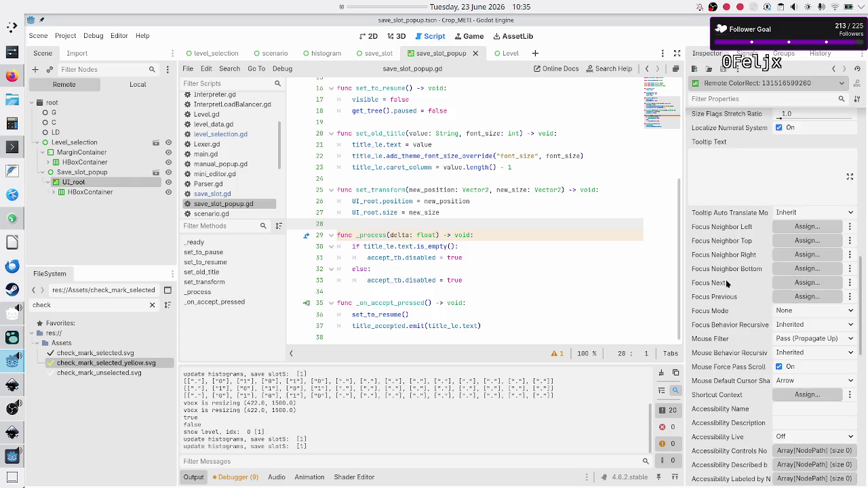
scroll(726, 279, "down", 1)
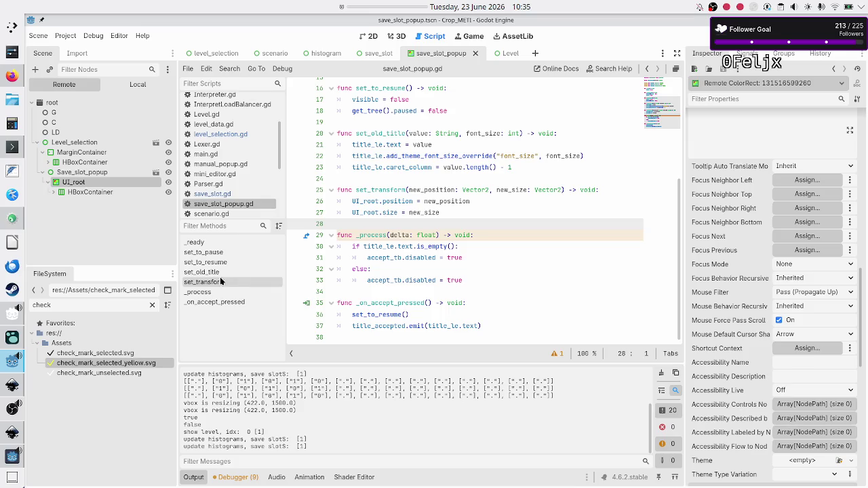
- Expand HBoxContainer > Panel > MarginContainer > VBoxContainer and inspect the live Title LineEdit's Editable setting
left_click(78, 194)
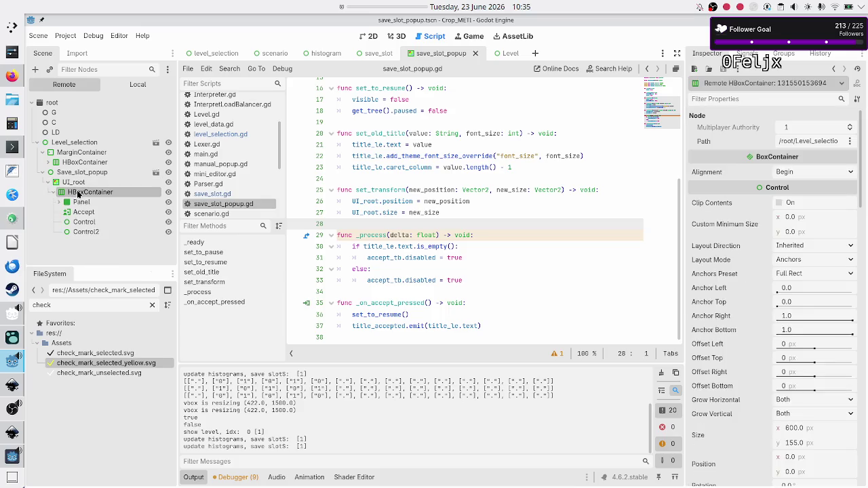
scroll(741, 258, "down", 15)
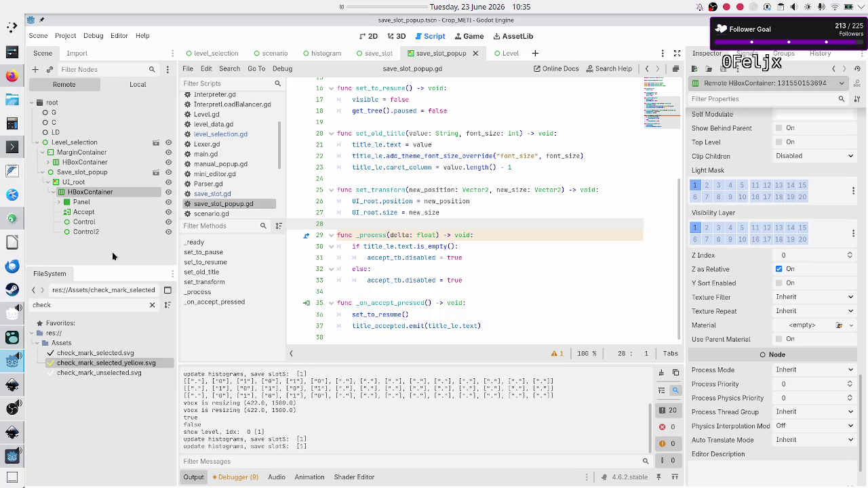
left_click(61, 202)
left_click(66, 213)
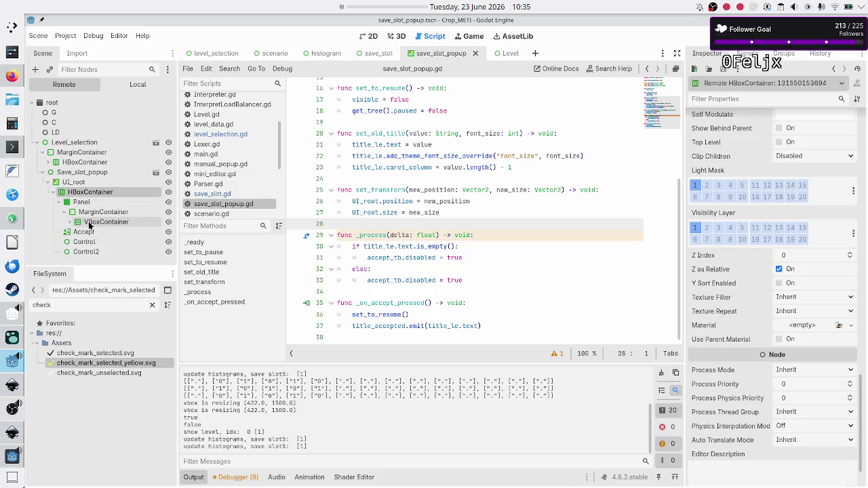
left_click(69, 223)
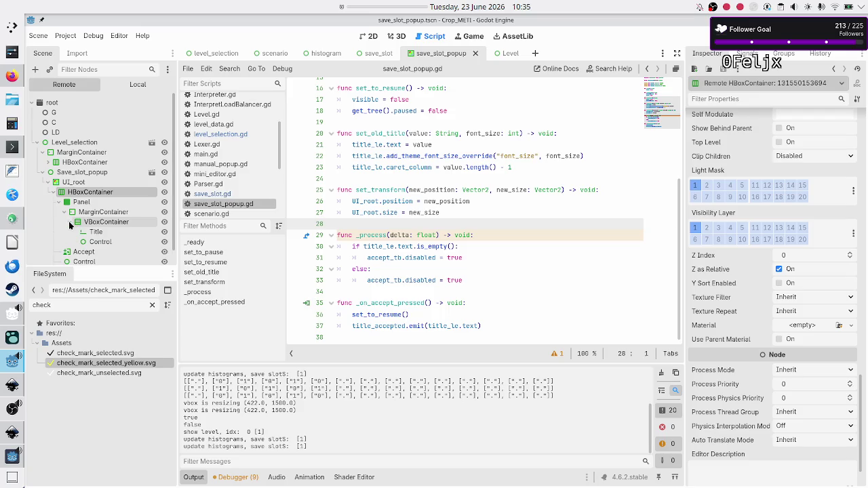
left_click(89, 233)
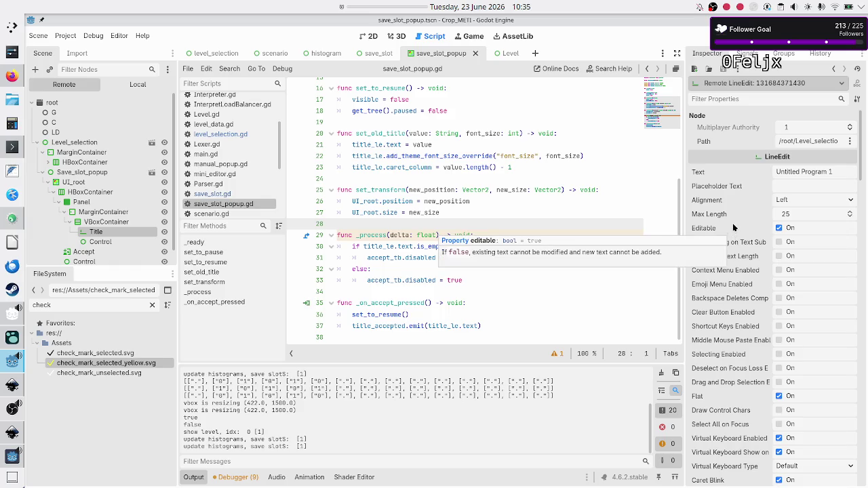
mouse_move(737, 226)
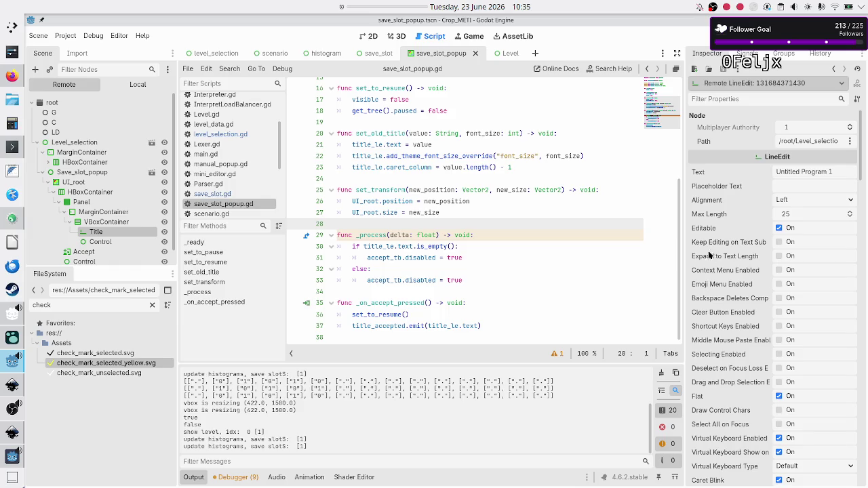
scroll(576, 250, "up", 3)
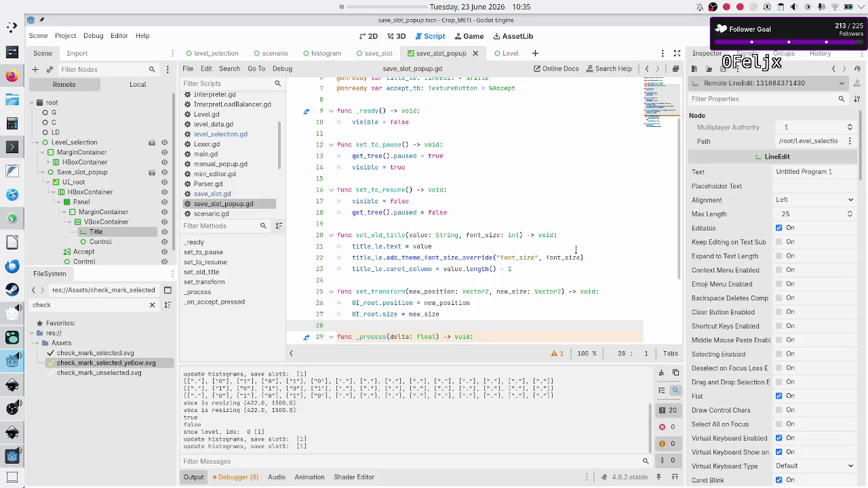
left_click(366, 36)
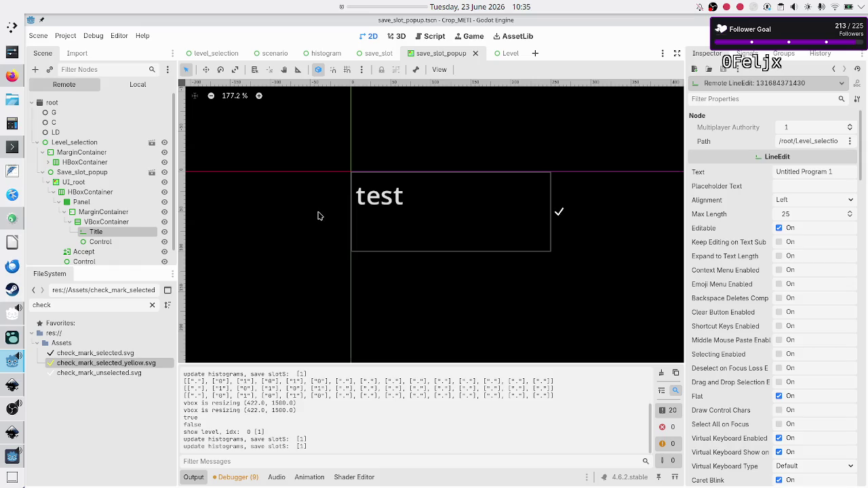
- Open the level_selection scene and re-inspect the live Title text field's properties
scroll(325, 233, "down", 8)
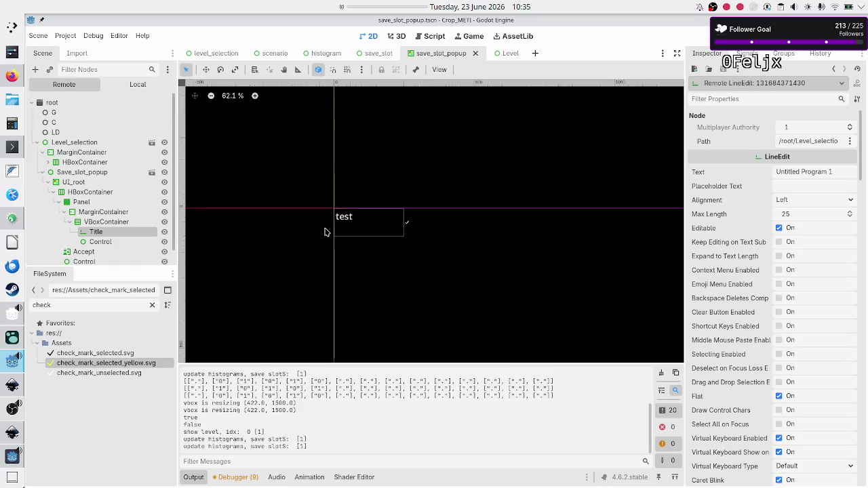
scroll(325, 232, "up", 4)
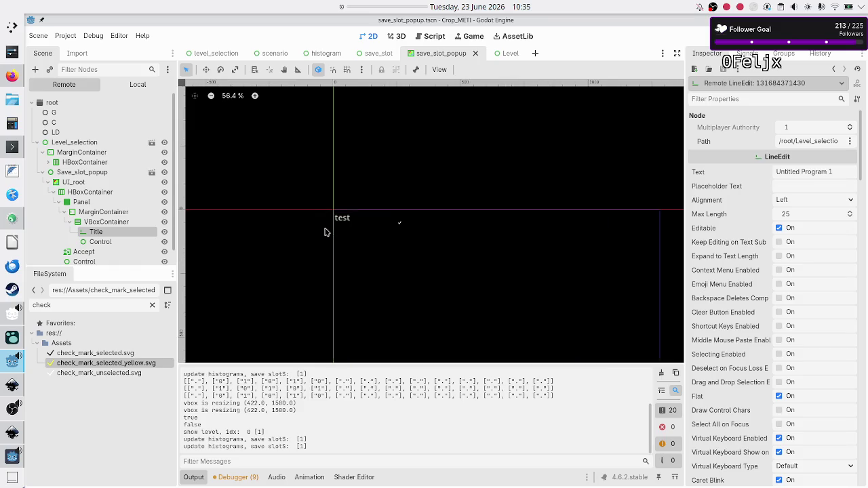
left_click(215, 54)
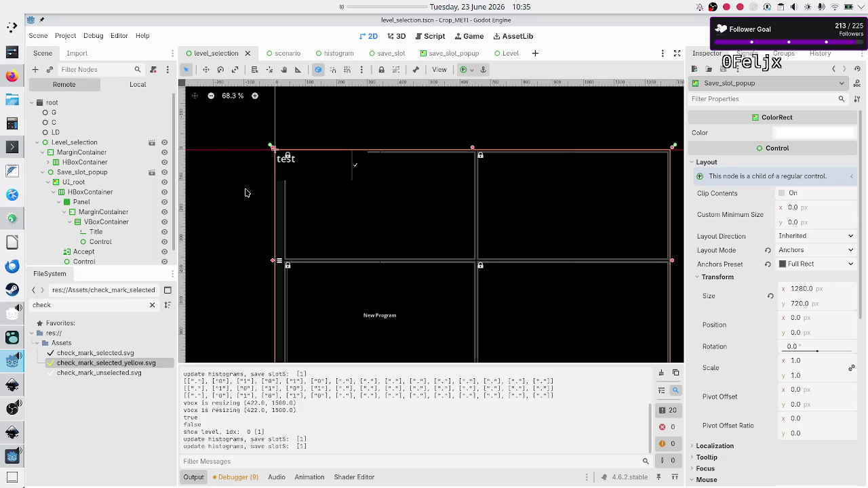
scroll(245, 193, "down", 3)
scroll(245, 192, "up", 2)
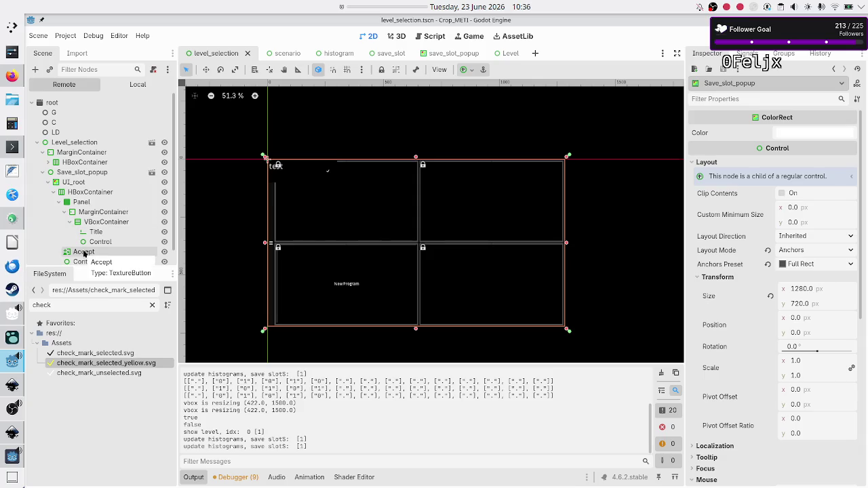
left_click(110, 232)
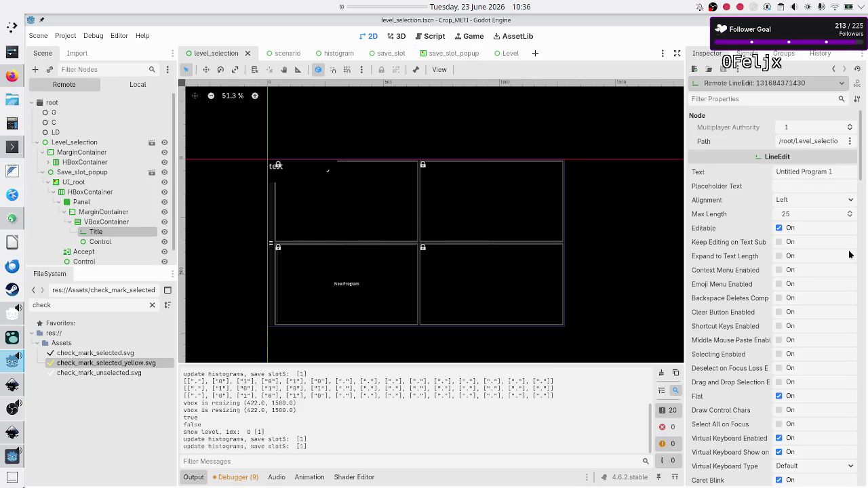
scroll(751, 291, "down", 2)
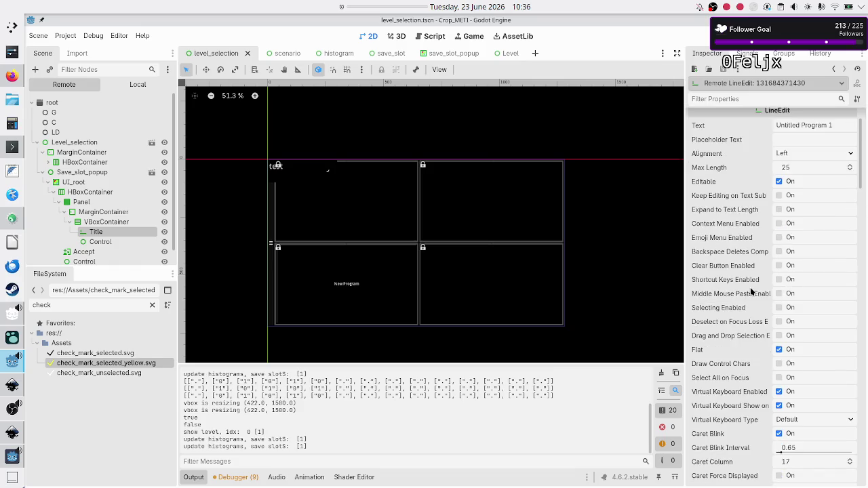
scroll(751, 292, "down", 20)
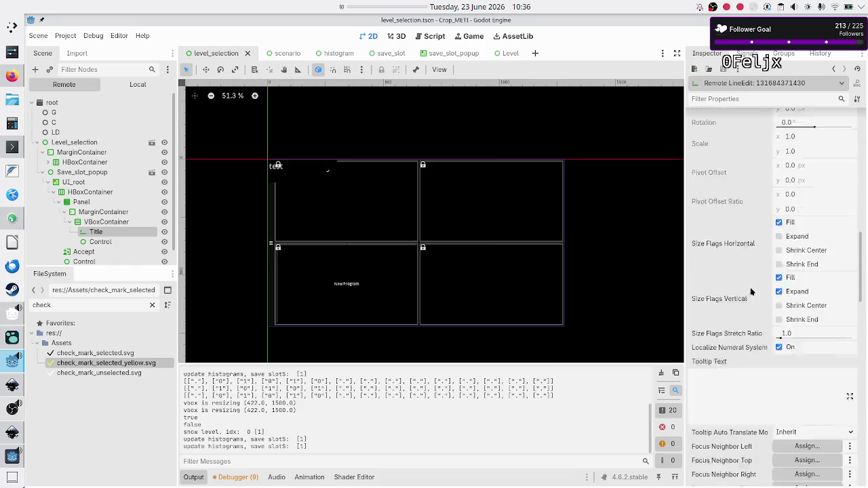
scroll(751, 292, "down", 3)
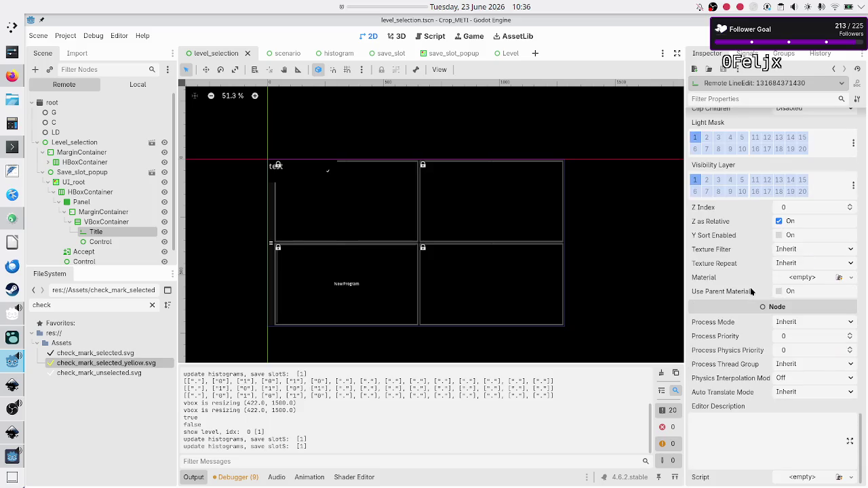
scroll(746, 285, "up", 12)
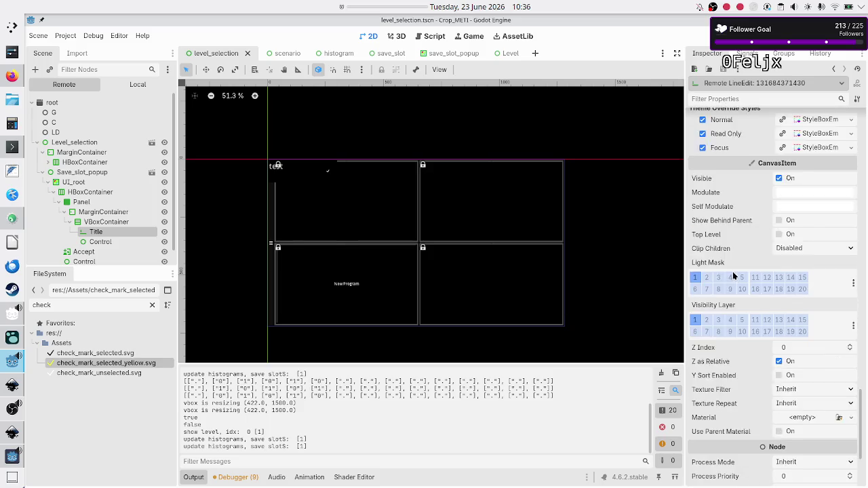
scroll(733, 275, "up", 20)
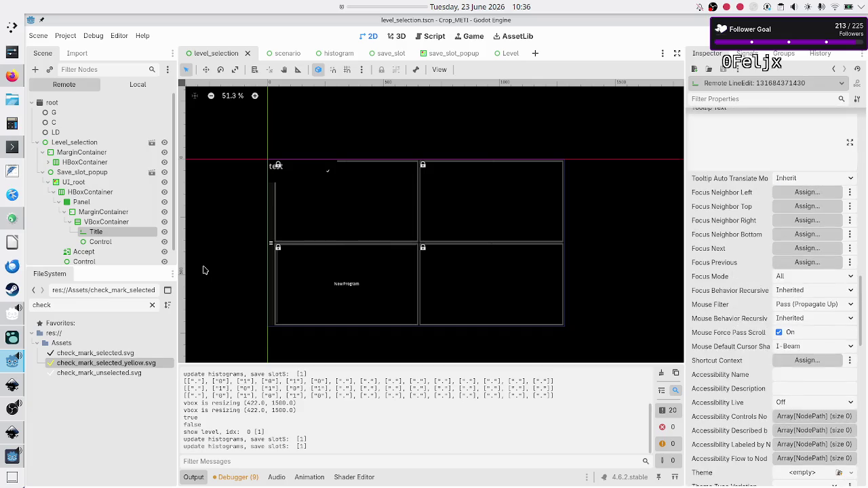
- Toggle the live Accept button's Disabled off and back on, then show the Local tree
left_click(67, 253)
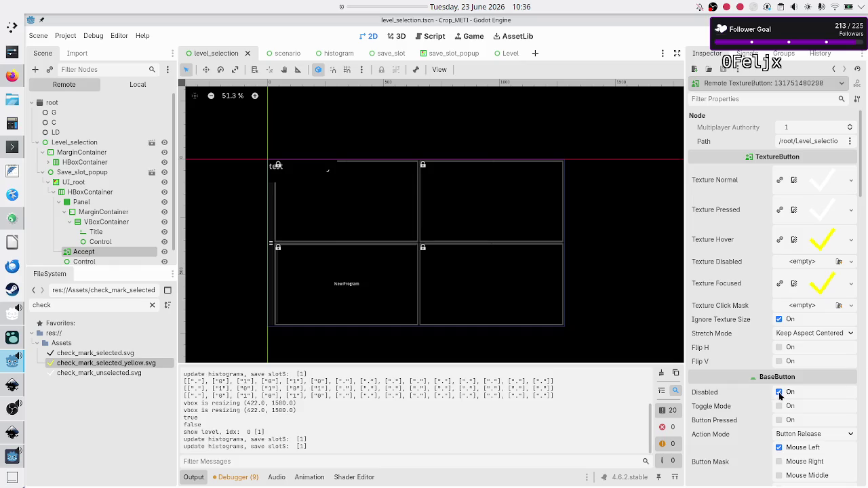
left_click(779, 392)
left_click(779, 392)
left_click(139, 85)
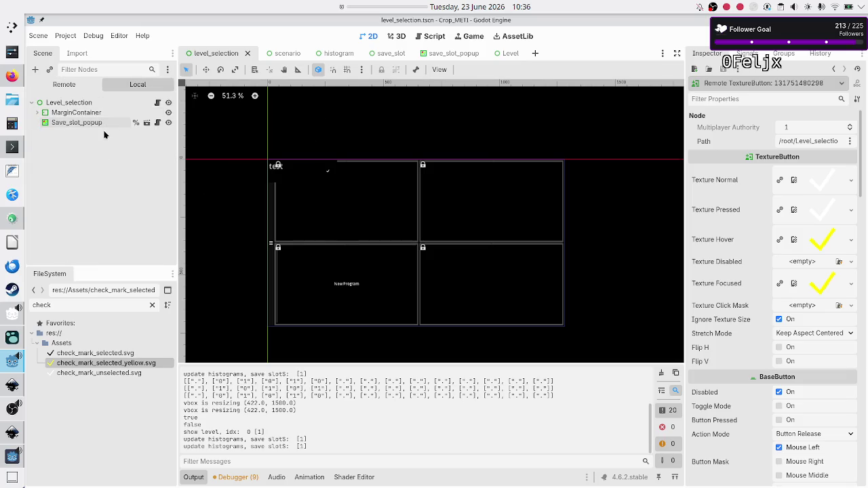
- Review the Accept button's saved properties in the save_slot_popup scene
left_click(426, 55)
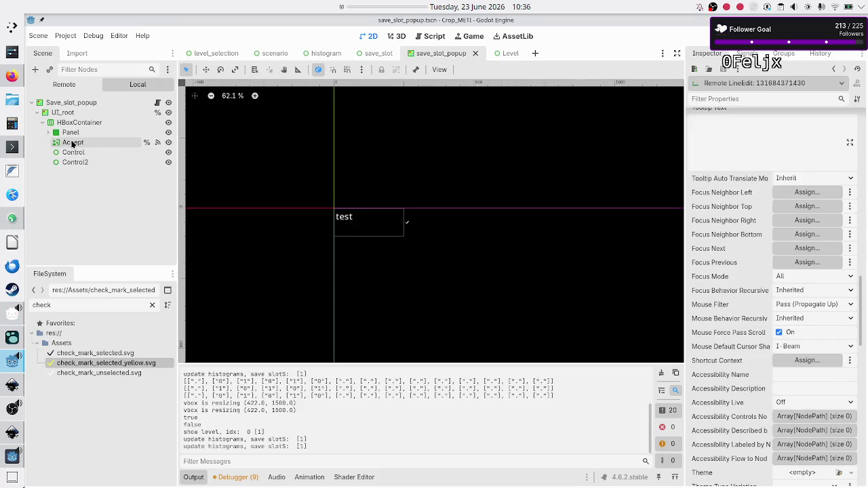
left_click(72, 143)
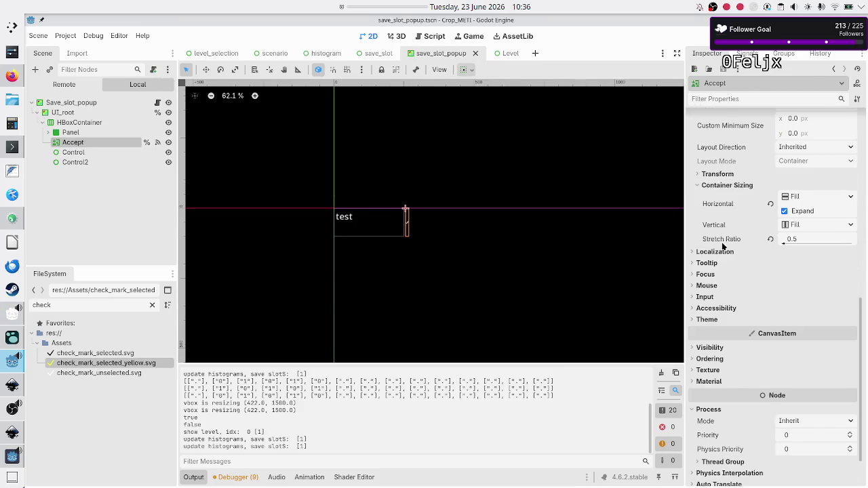
scroll(721, 245, "up", 10)
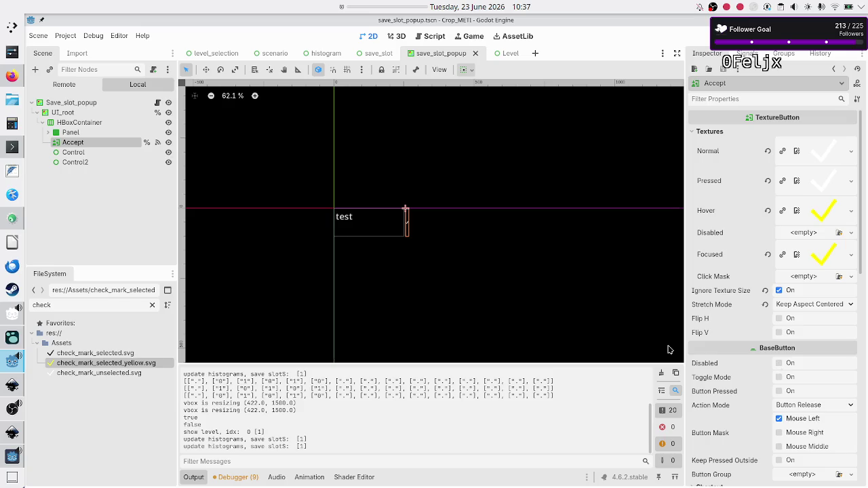
- Highlight every use of accept_tb in save_slot_popup.gd, down to _process
left_click(157, 104)
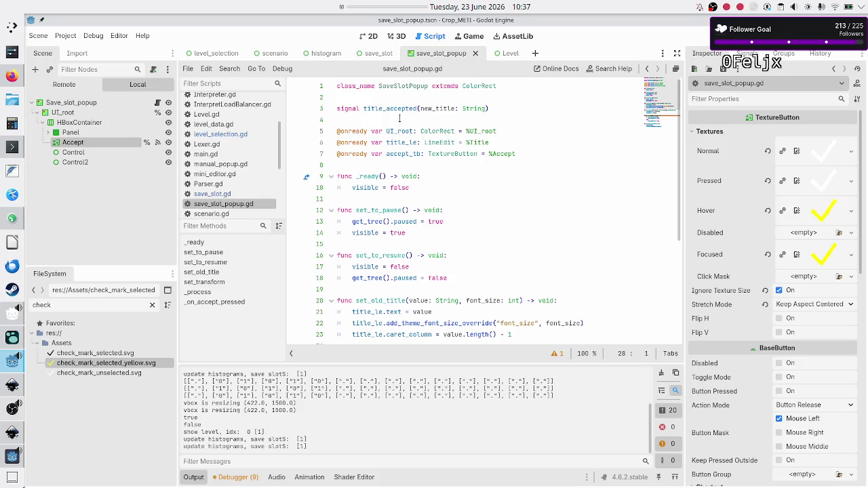
double_click(400, 154)
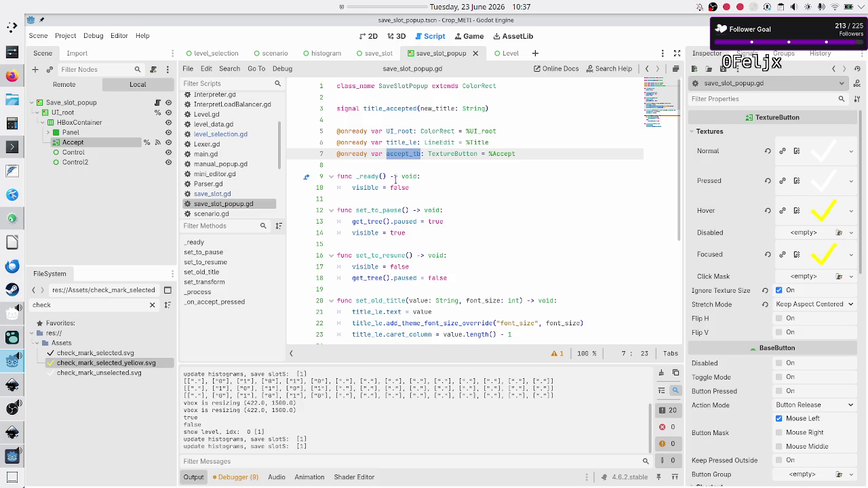
scroll(395, 178, "down", 5)
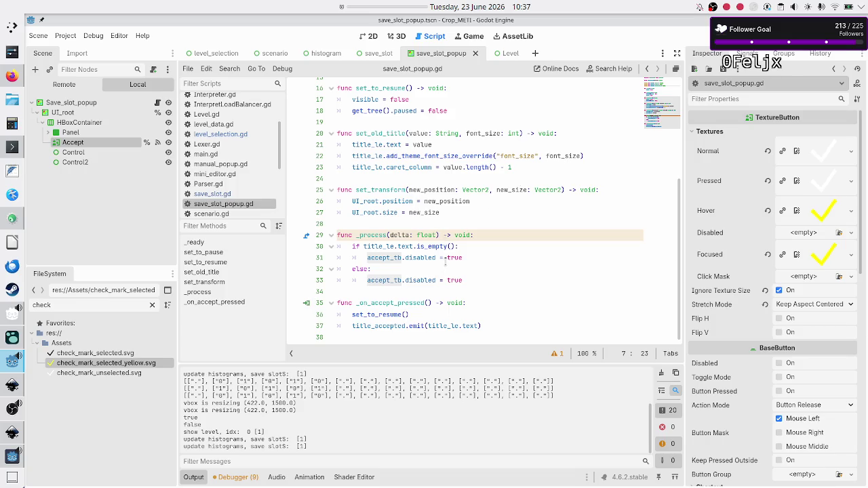
- Review the title is_empty check and accept_tb.disabled = true lines in _process
scroll(445, 264, "up", 2)
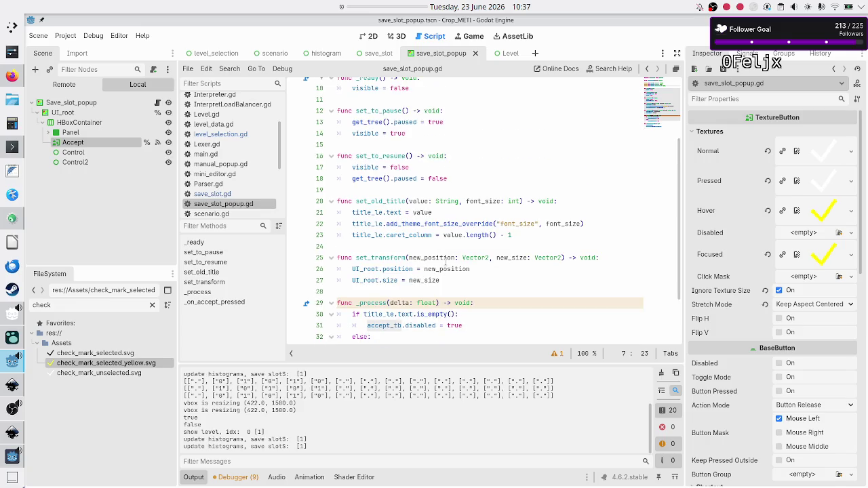
scroll(446, 263, "up", 1)
scroll(446, 263, "up", 1)
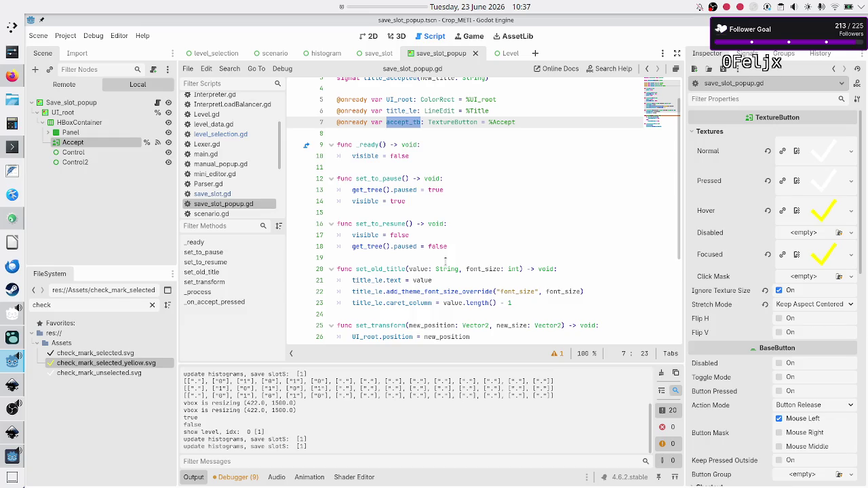
scroll(446, 261, "down", 4)
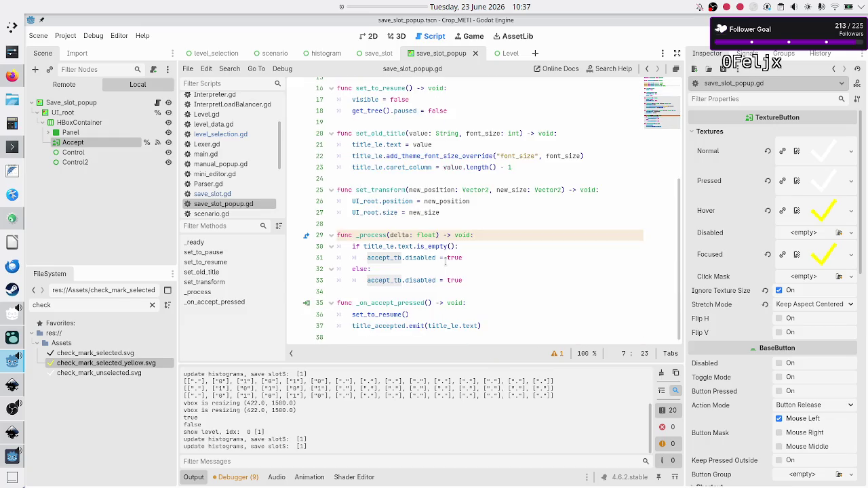
mouse_move(427, 245)
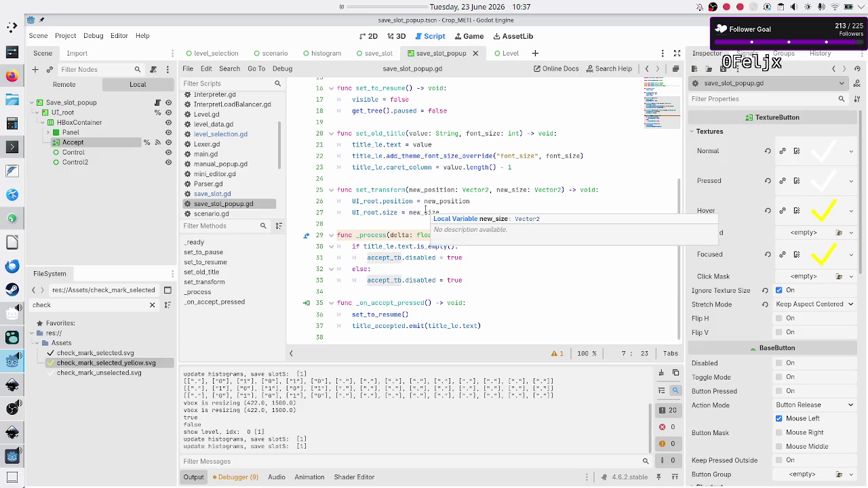
scroll(424, 211, "up", 5)
scroll(425, 210, "down", 1)
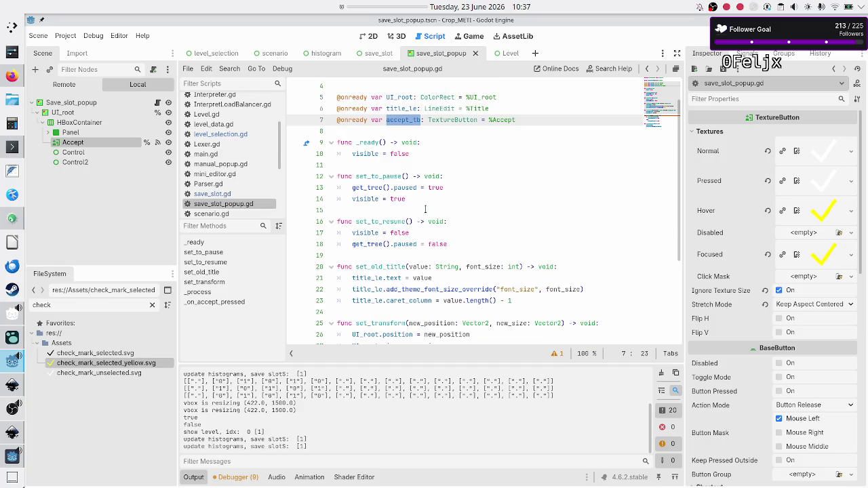
scroll(425, 210, "down", 4)
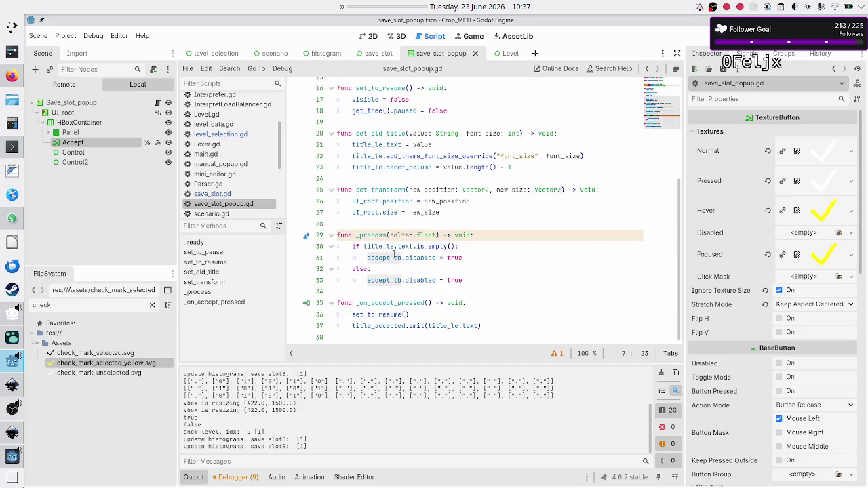
double_click(404, 247)
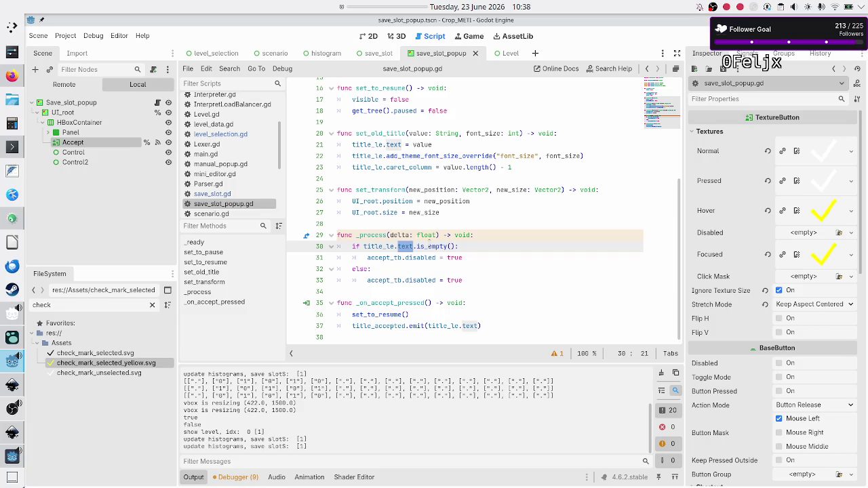
double_click(429, 245)
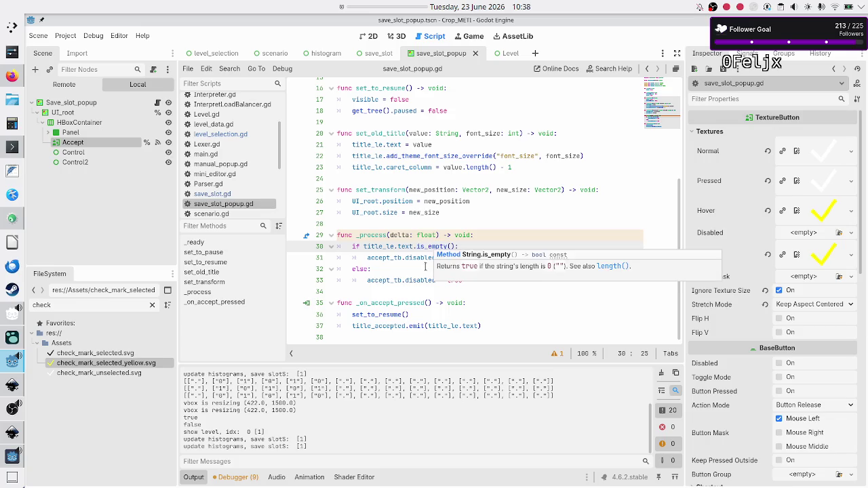
double_click(425, 258)
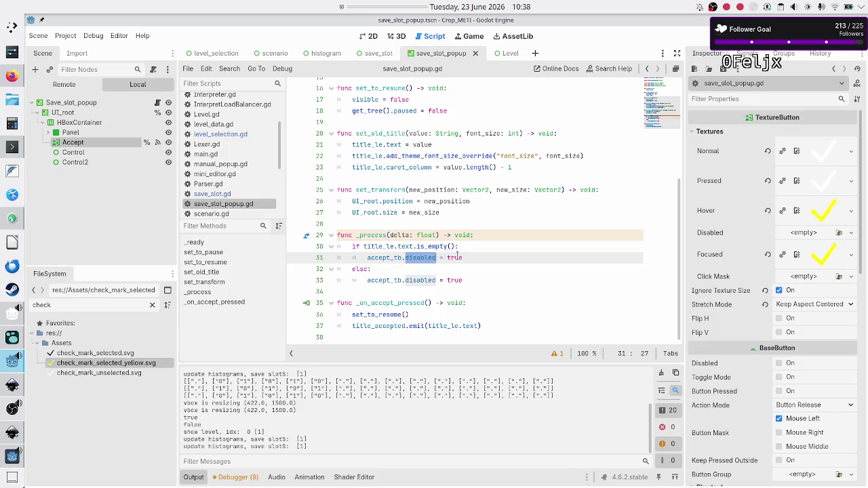
double_click(455, 258)
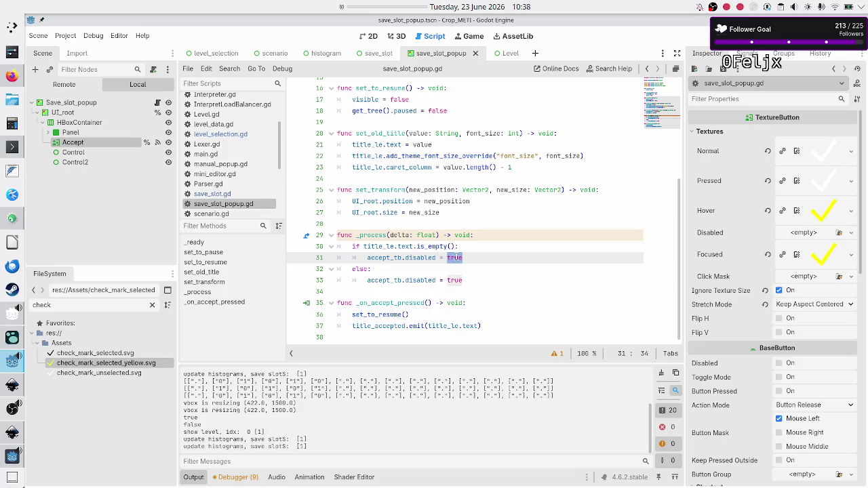
double_click(405, 247)
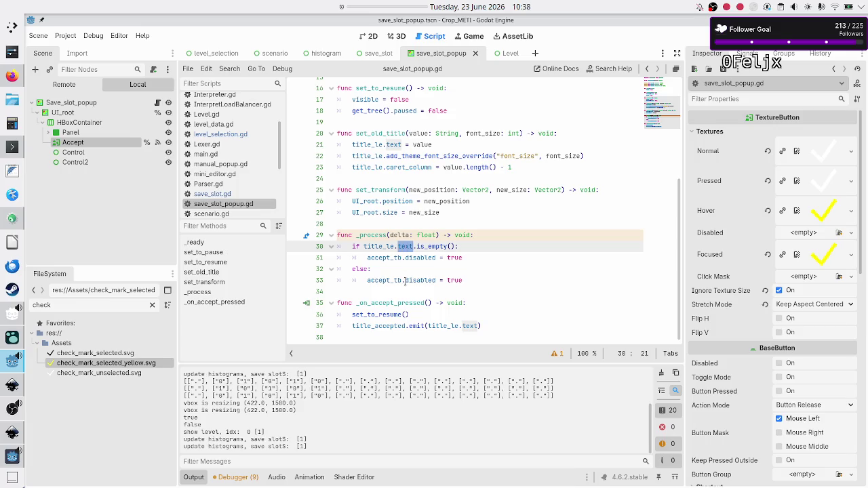
- Change line 33's else branch to accept_tb.disabled = false and run the project
mouse_move(405, 281)
left_click(470, 276)
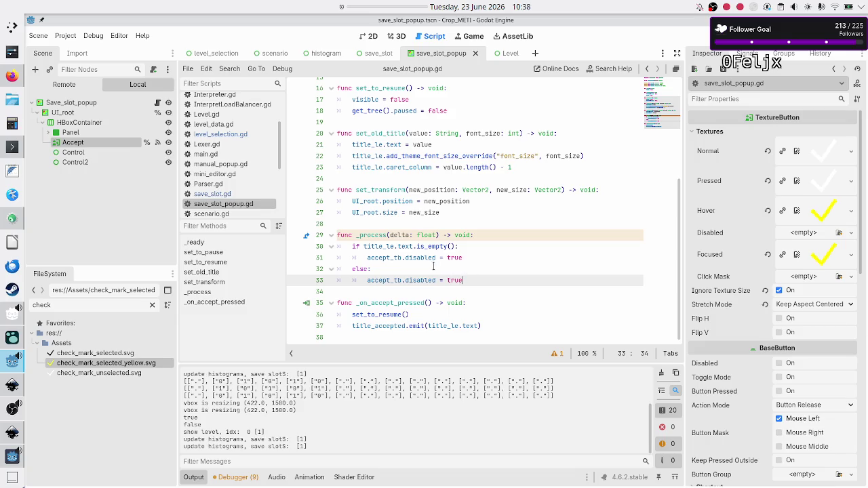
double_click(455, 280)
type("false")
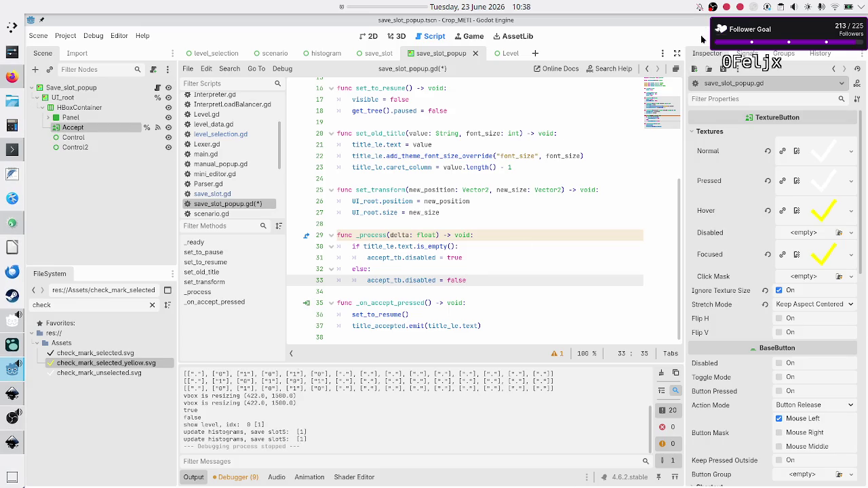
key("F5")
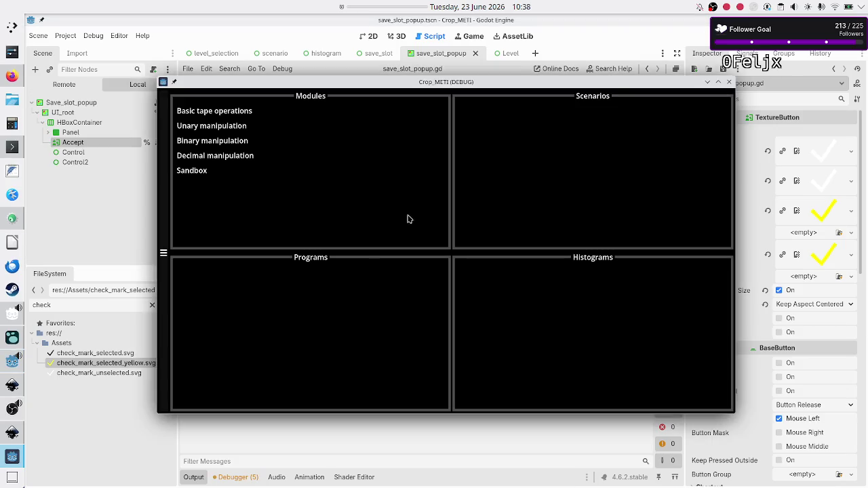
- Create a new Flip bit program in the game and rename Untitled Program 1 to 'Test'
left_click(231, 140)
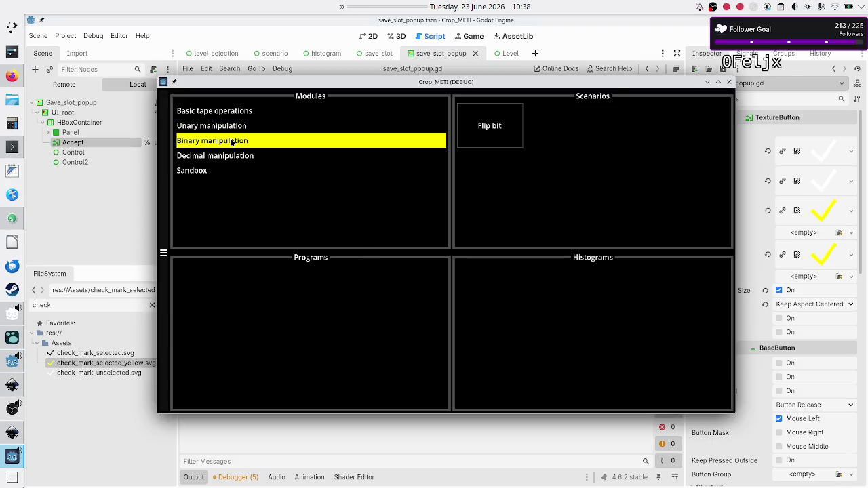
left_click(498, 139)
left_click(290, 294)
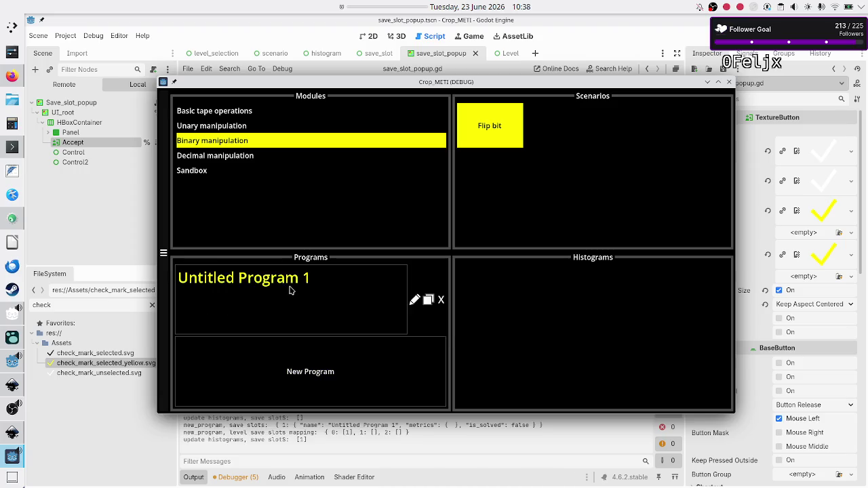
left_click(415, 302)
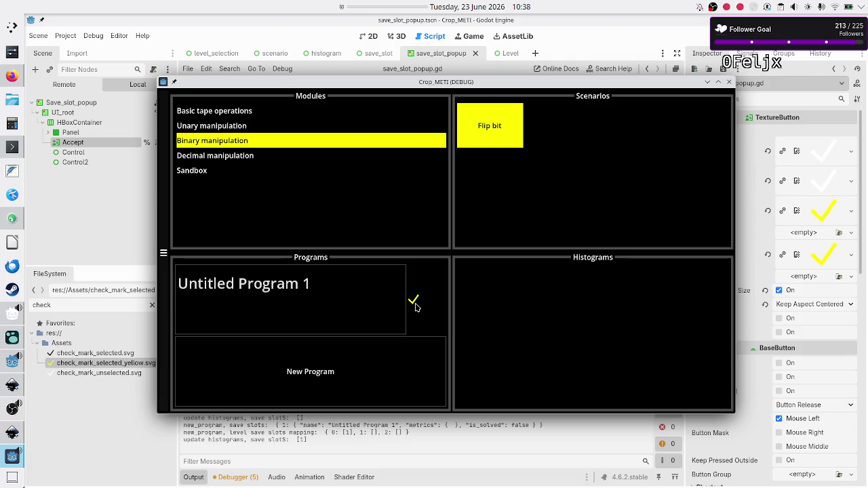
left_click(370, 286)
key("BackSpace")
key("BackSpace")
key("BackSpace")
type("Test")
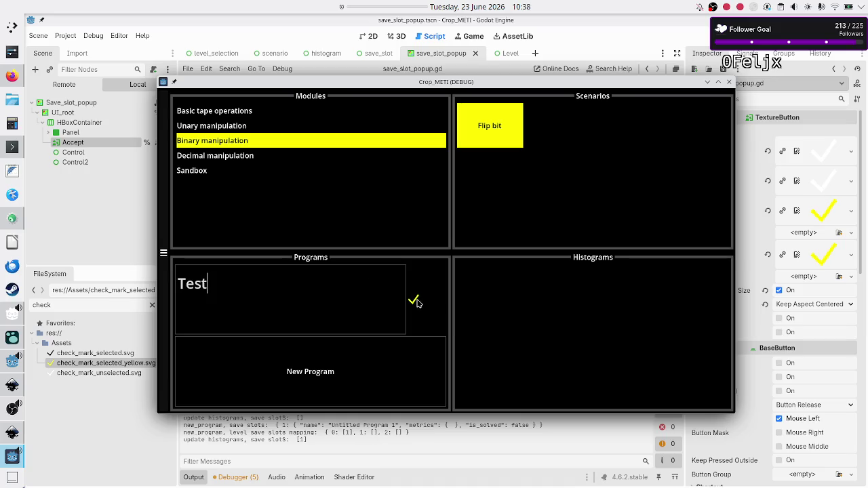
left_click(414, 301)
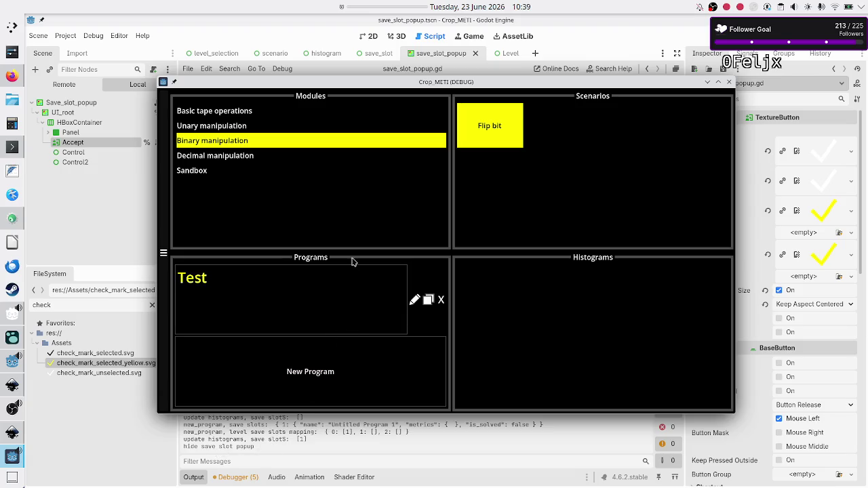
- Reopen Flip bit, extend the 'Test' name with 'me again', and close the game
left_click(257, 125)
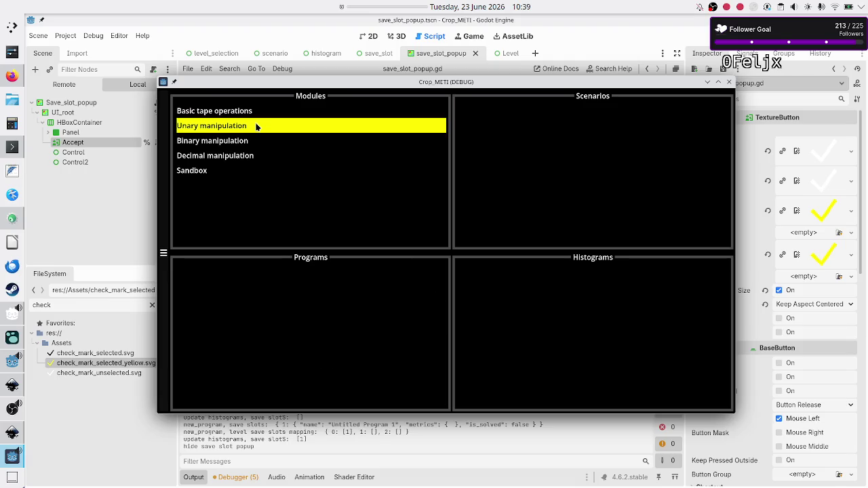
left_click(248, 140)
left_click(465, 135)
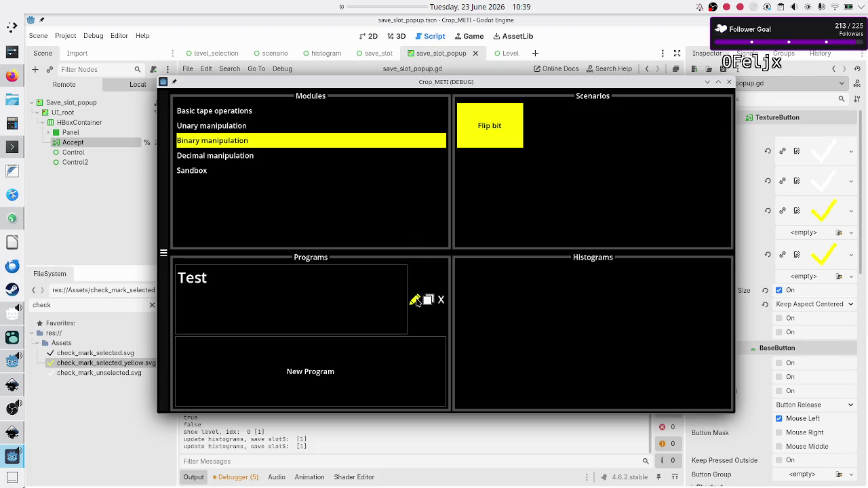
left_click(415, 301)
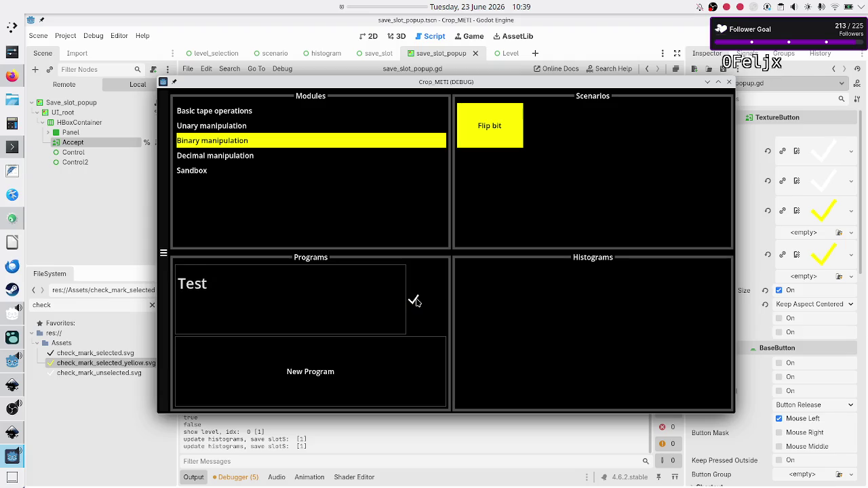
left_click(322, 295)
type("me aga")
type("in")
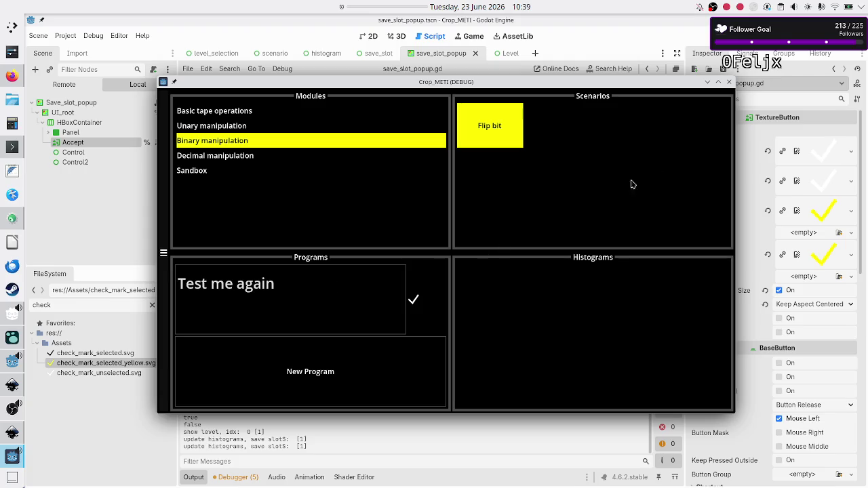
left_click(729, 82)
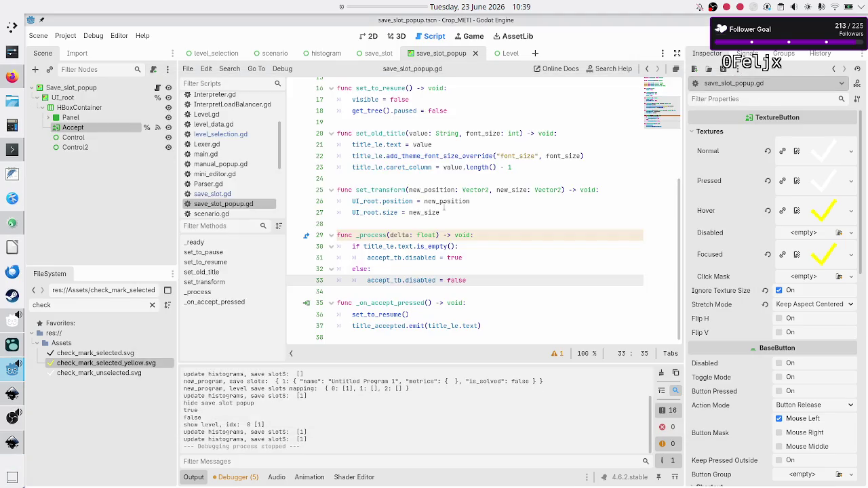
left_click(429, 225)
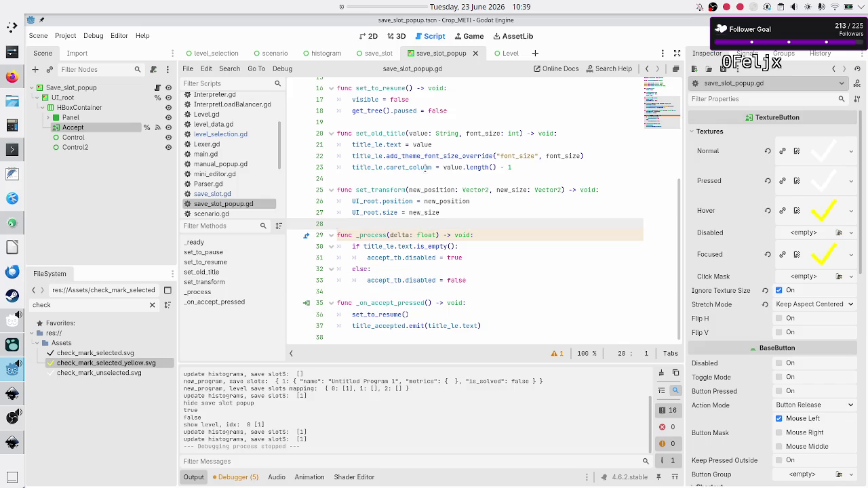
scroll(425, 168, "up", 5)
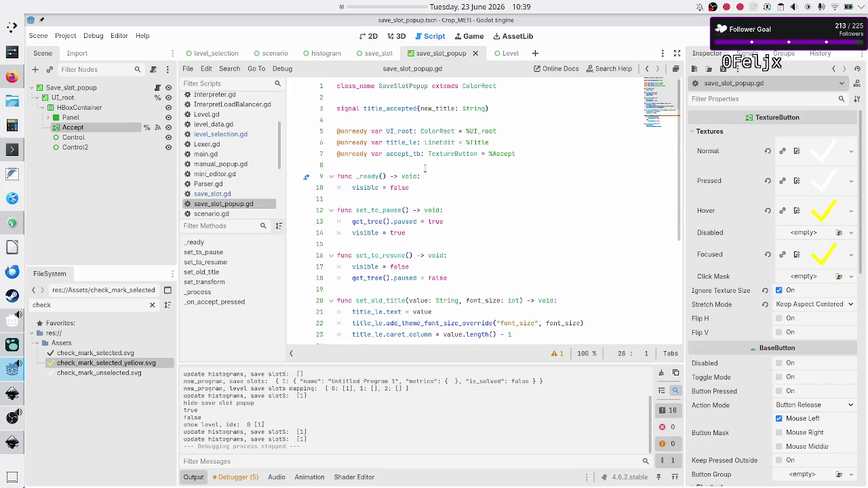
scroll(425, 169, "down", 2)
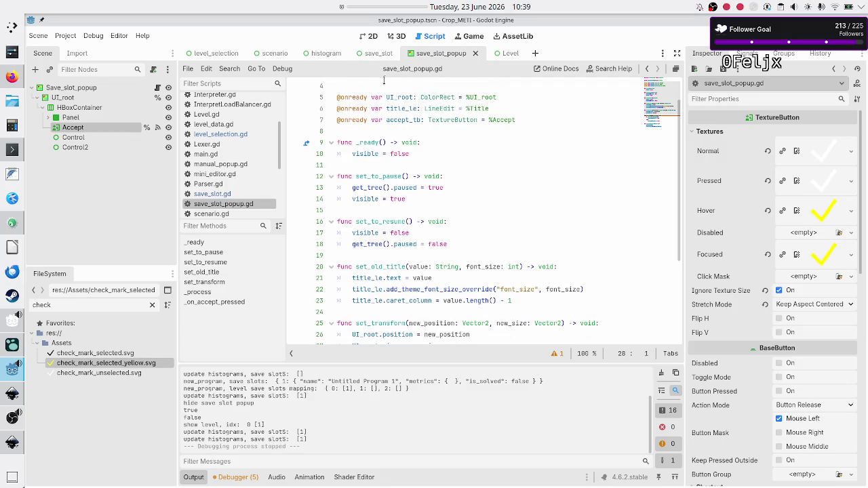
left_click(383, 54)
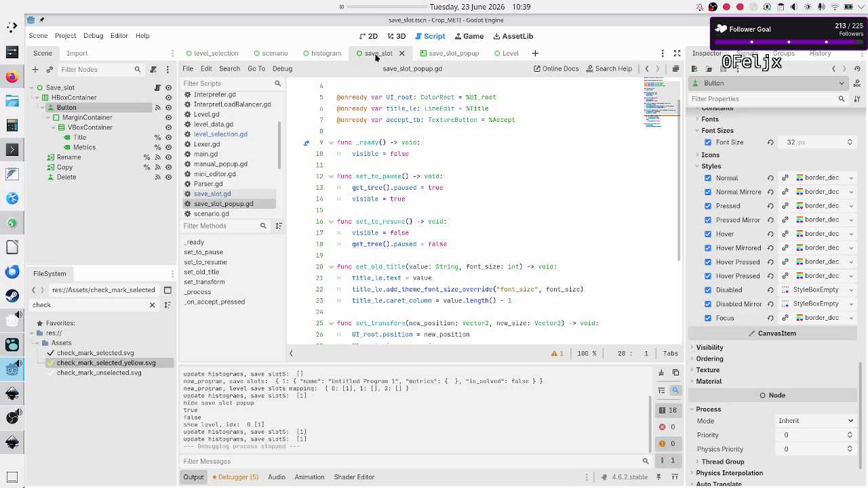
left_click(449, 53)
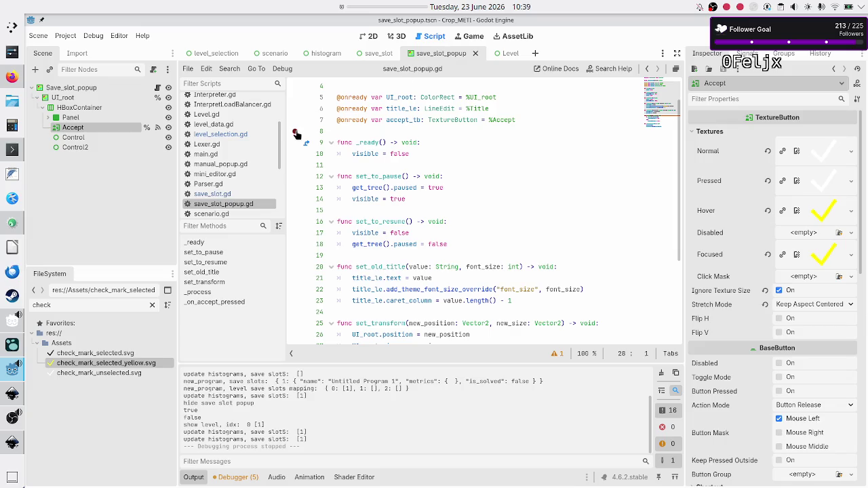
- Expand Panel, MarginContainer and VBoxContainer, and select the Control node beside Title
left_click(45, 117)
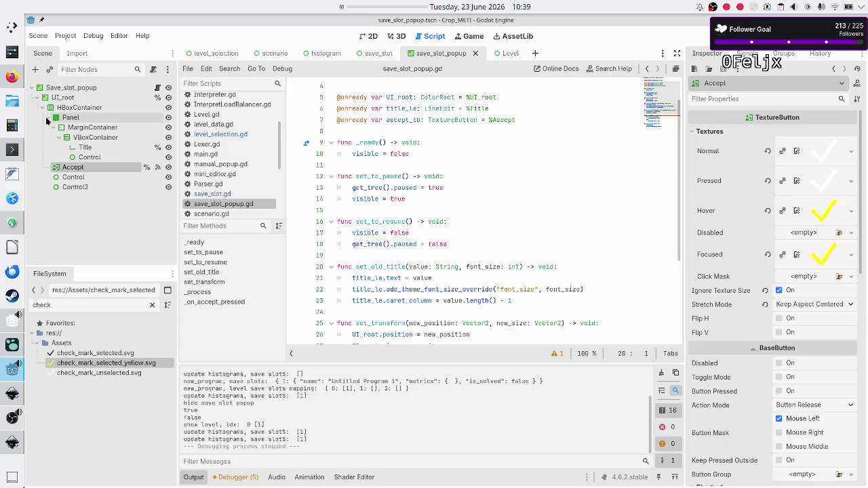
left_click(53, 127)
left_click(58, 138)
left_click(87, 189)
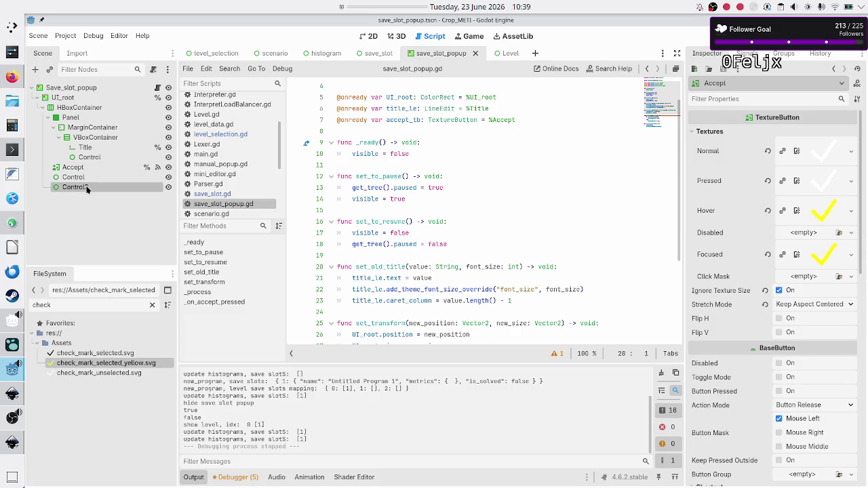
left_click(89, 177)
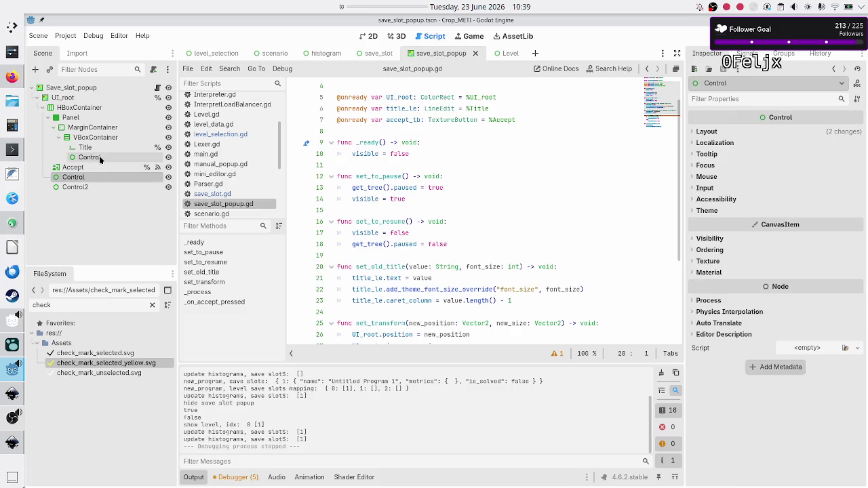
left_click(99, 156)
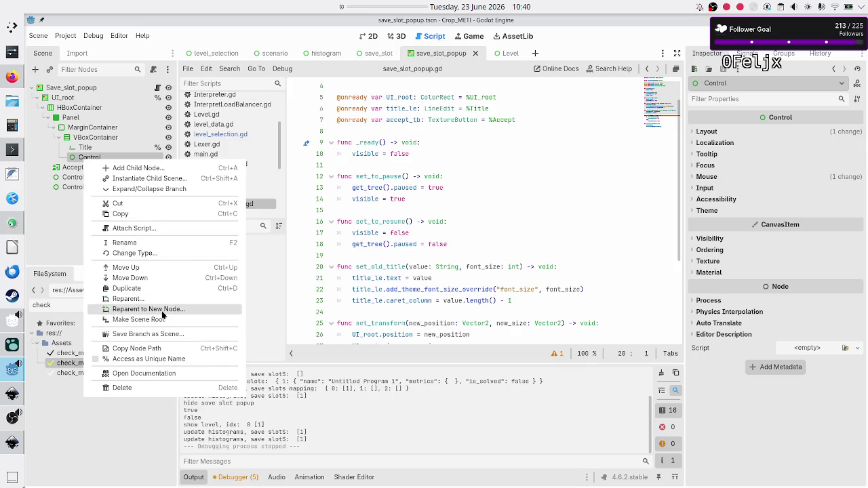
left_click(70, 233)
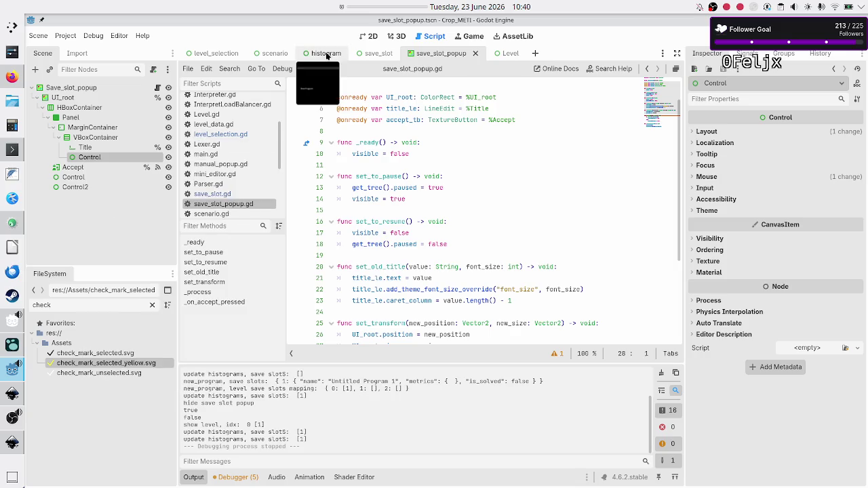
left_click(216, 53)
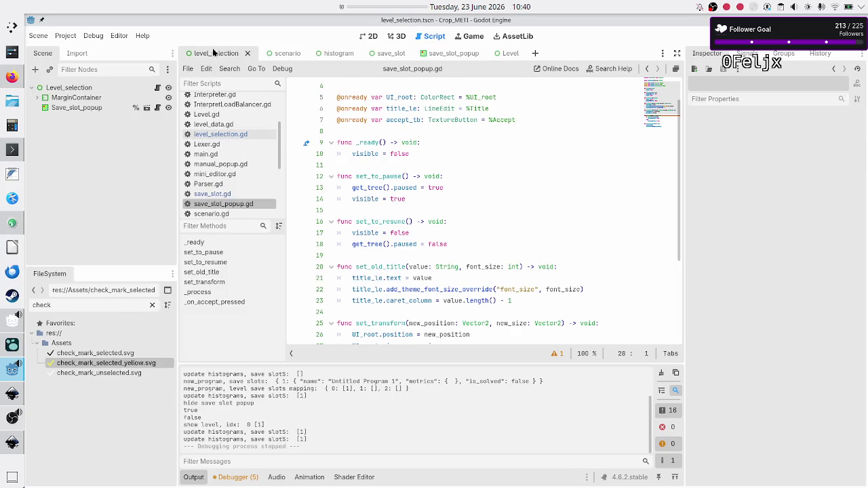
left_click(105, 109)
right_click(104, 110)
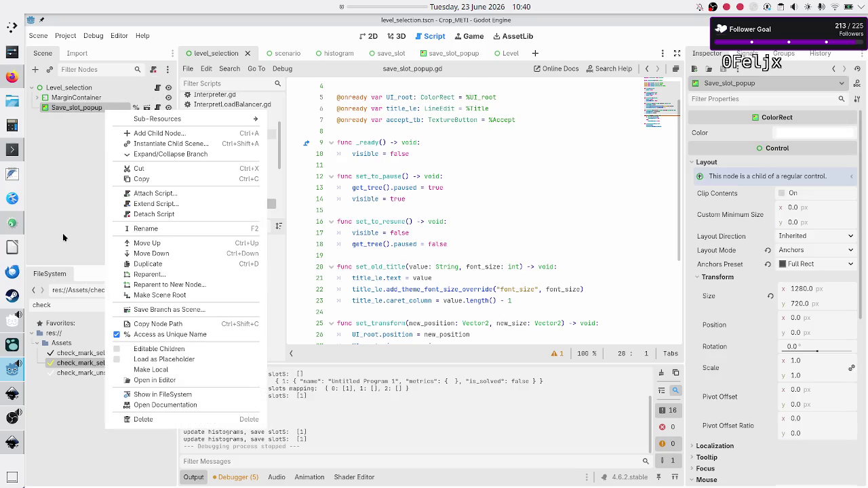
left_click(83, 195)
left_click(111, 146)
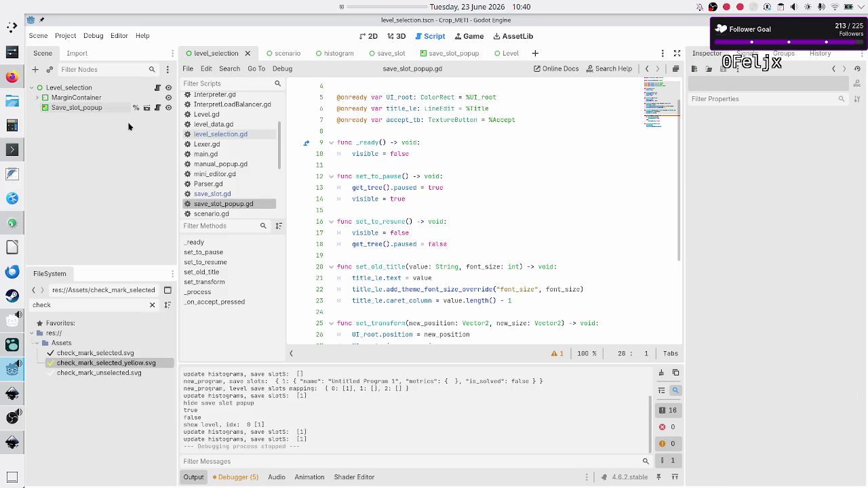
left_click(441, 53)
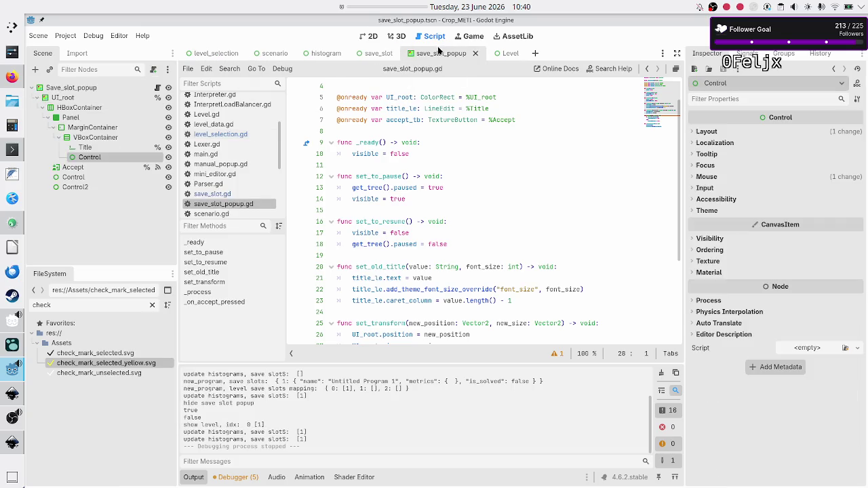
left_click(79, 190)
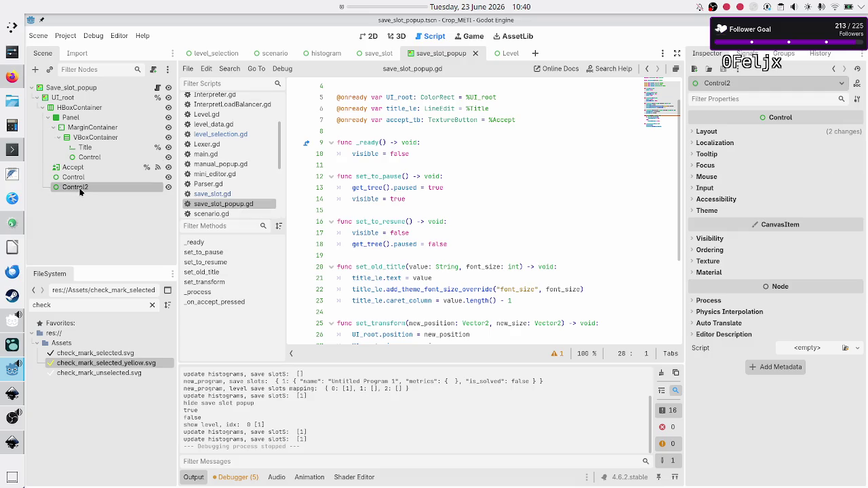
left_click(370, 54)
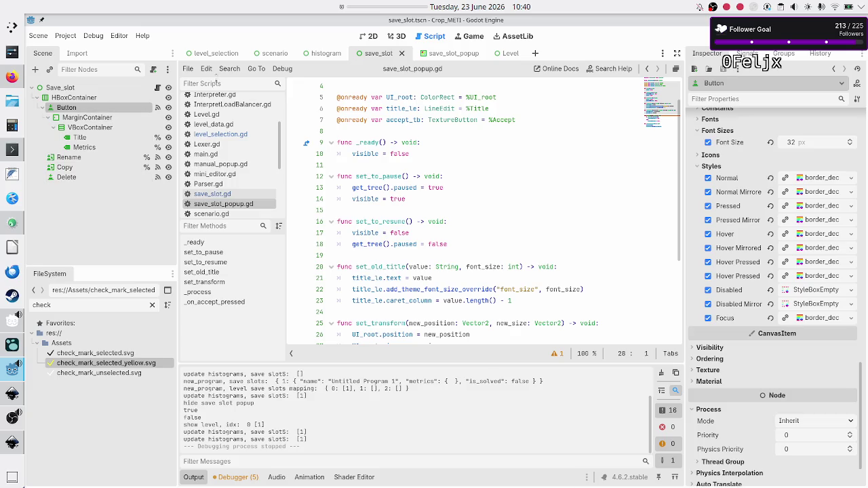
left_click(458, 59)
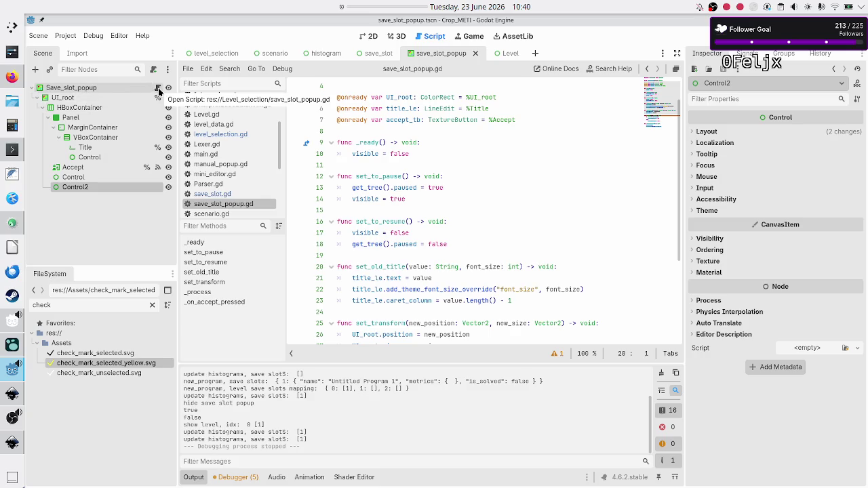
left_click(159, 91)
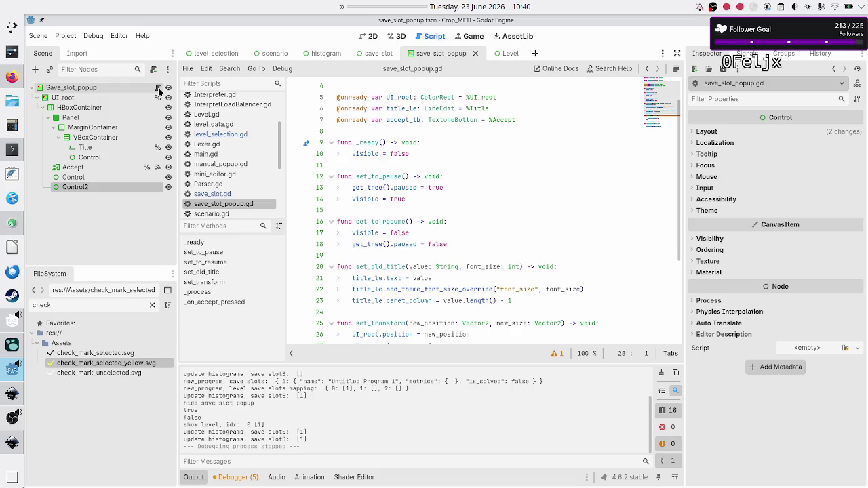
left_click(440, 135)
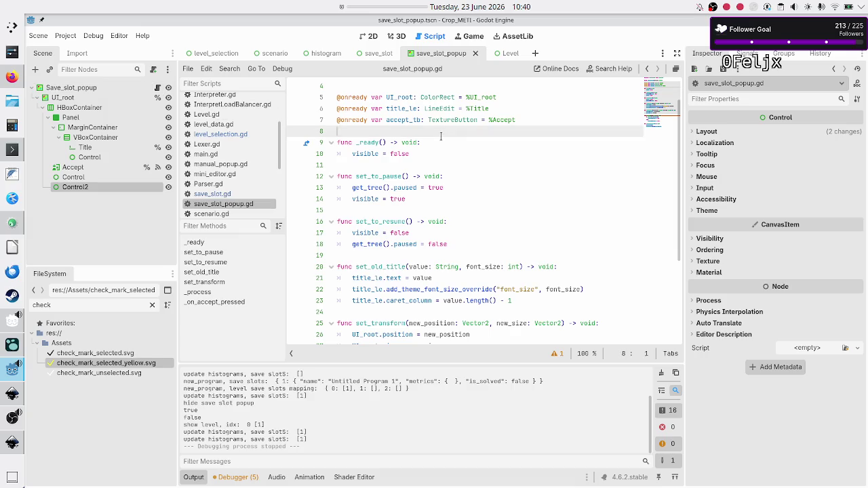
left_click(414, 155)
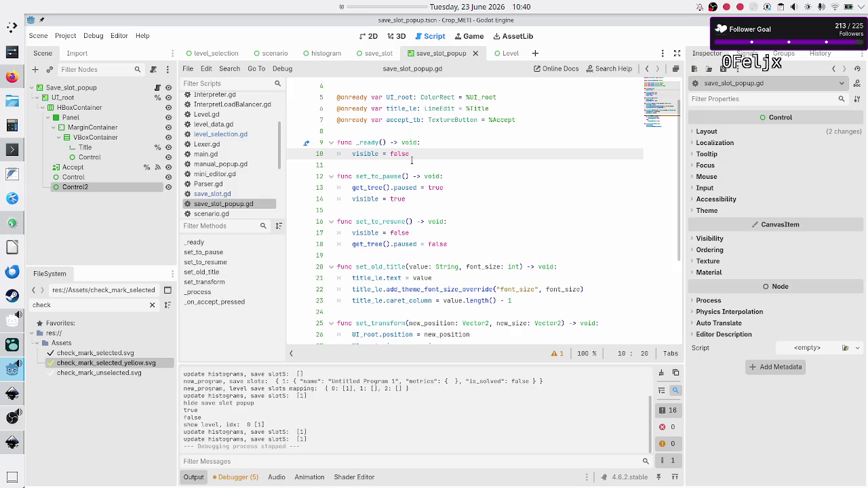
left_click(412, 160)
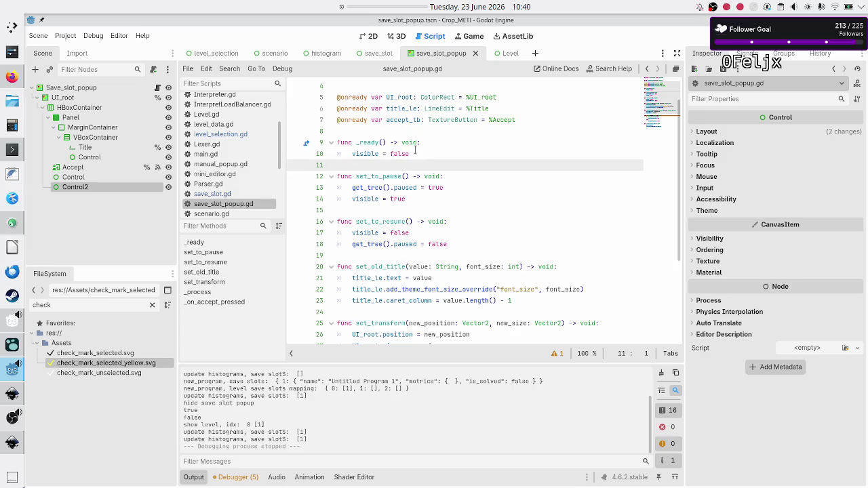
left_click(416, 139)
left_click(415, 131)
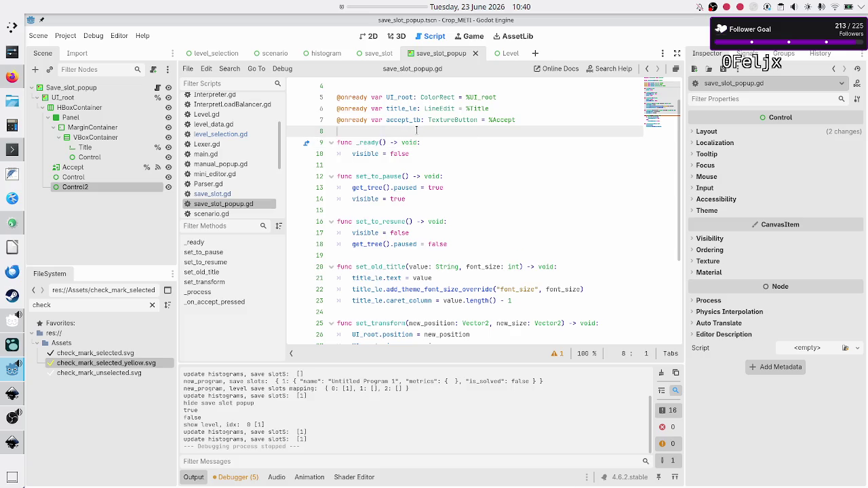
scroll(413, 130, "down", 5)
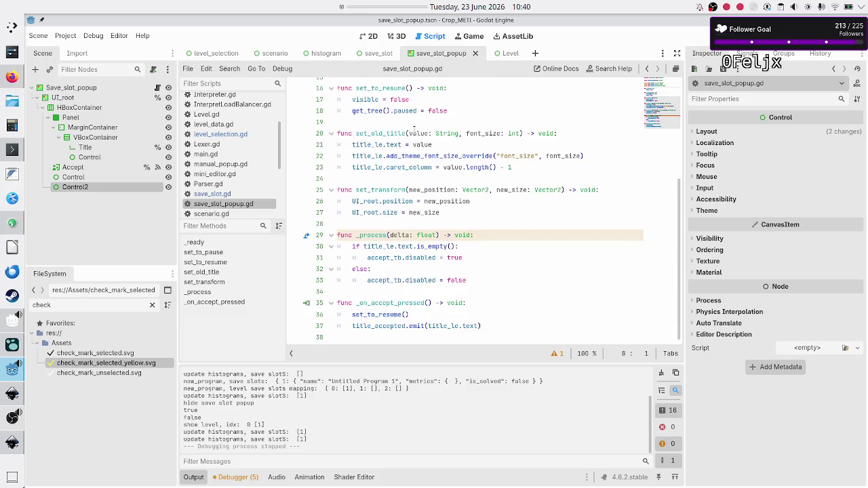
scroll(414, 130, "up", 6)
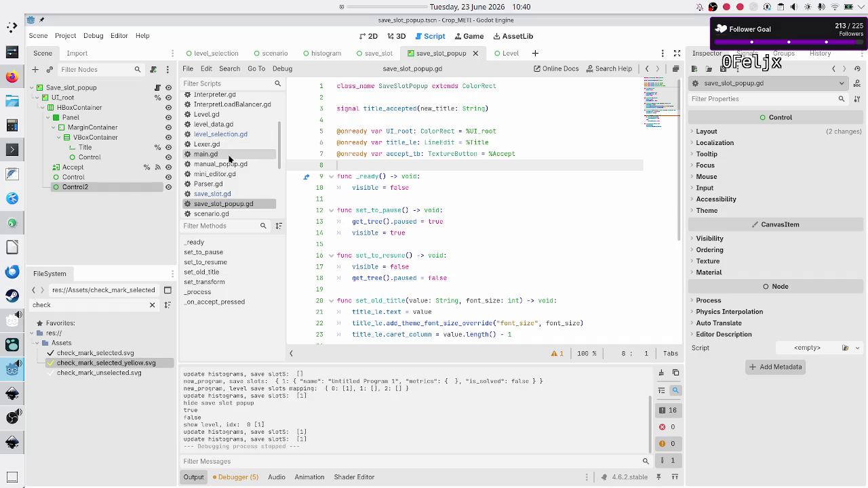
left_click(224, 135)
- Look over the show/hide save slot popup functions and the save_slot_to_be_renamed variable
scroll(392, 160, "up", 3)
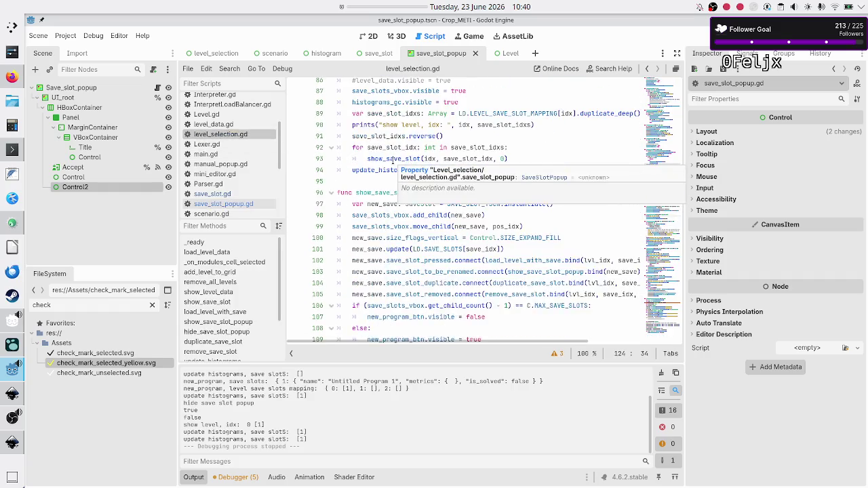
scroll(392, 161, "down", 3)
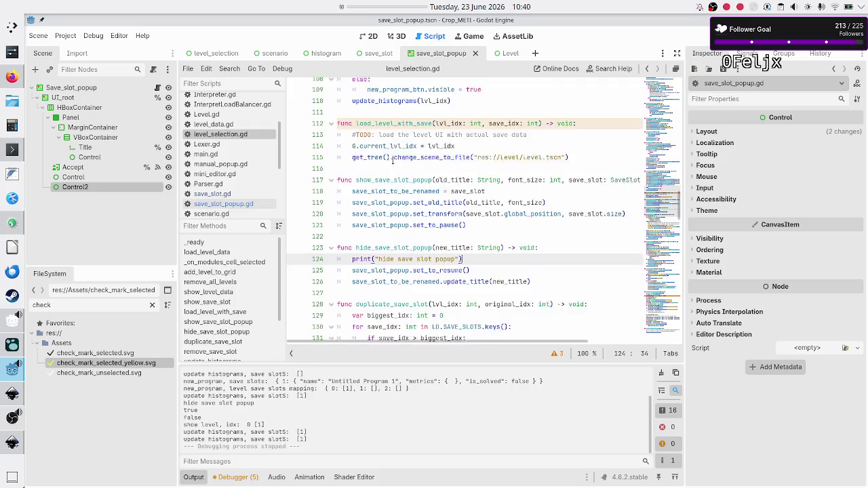
mouse_move(548, 234)
left_mouse_down()
mouse_move(353, 208)
mouse_move(356, 149)
mouse_move(372, 131)
left_mouse_up()
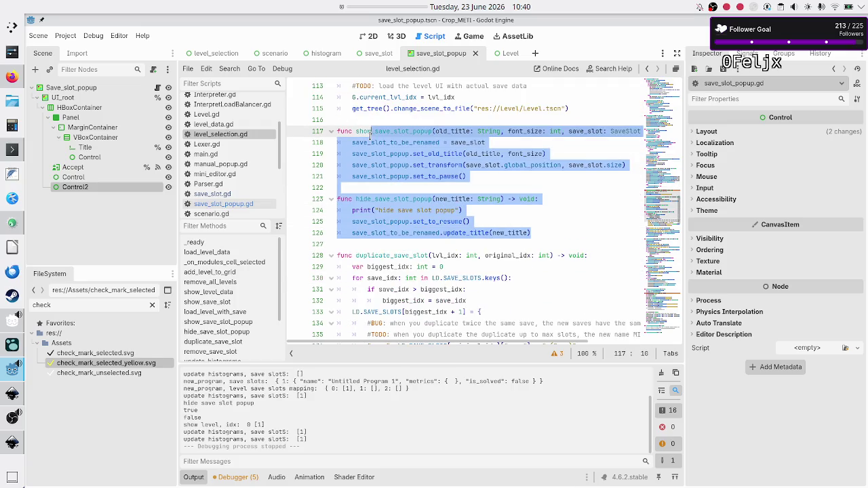
left_click(403, 186)
scroll(403, 186, "up", 20)
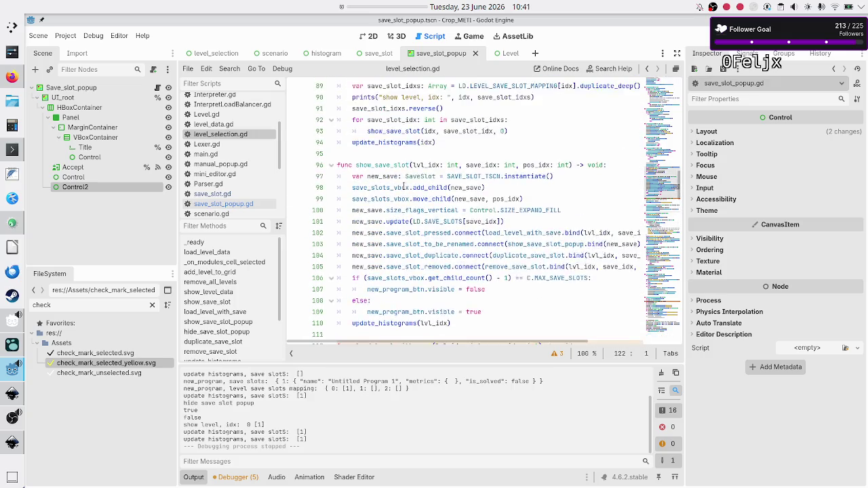
scroll(403, 187, "up", 12)
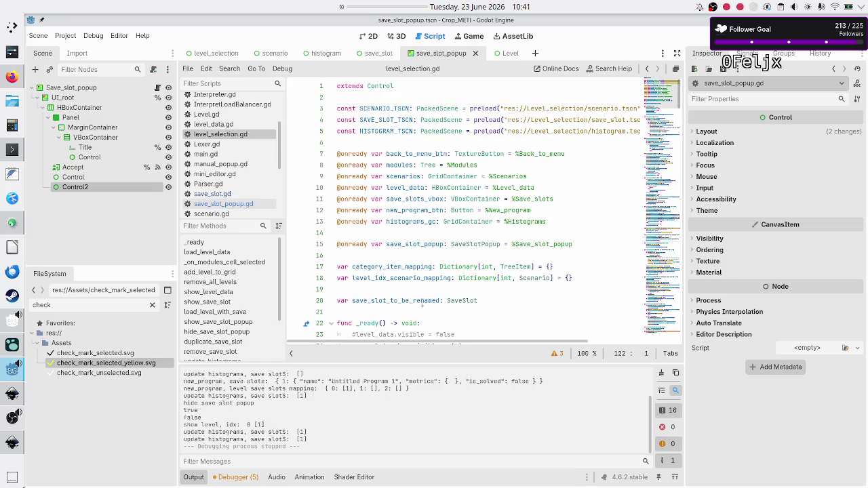
double_click(421, 301)
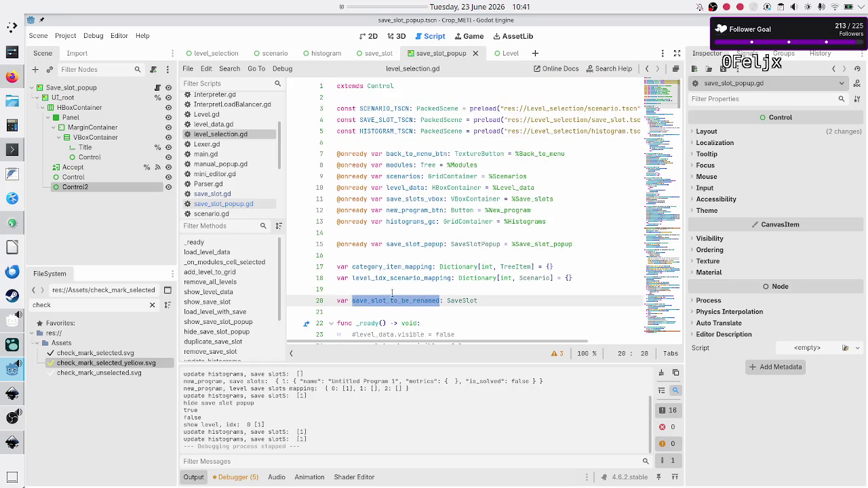
left_click(380, 288)
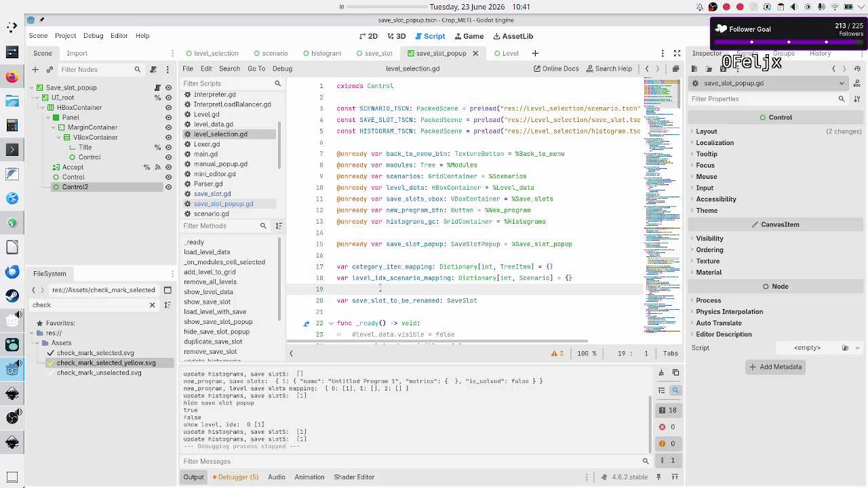
- Delete the print("hide save slot popup") line on line 124
scroll(380, 288, "down", 6)
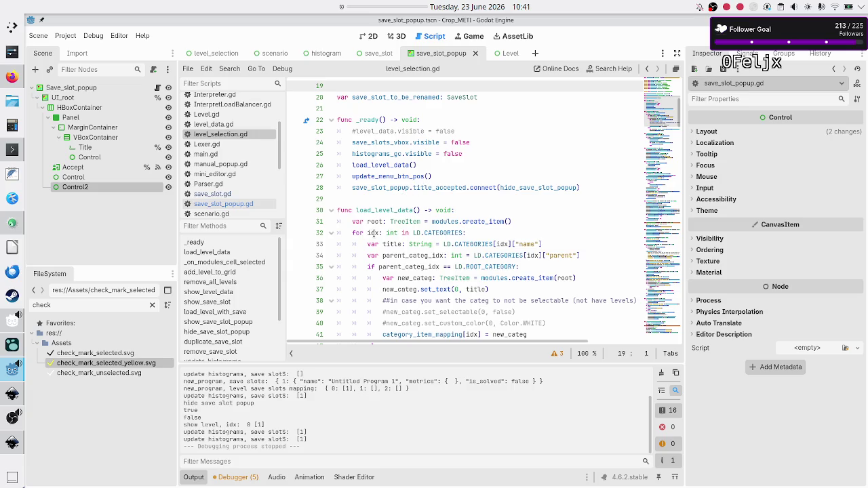
scroll(373, 233, "down", 9)
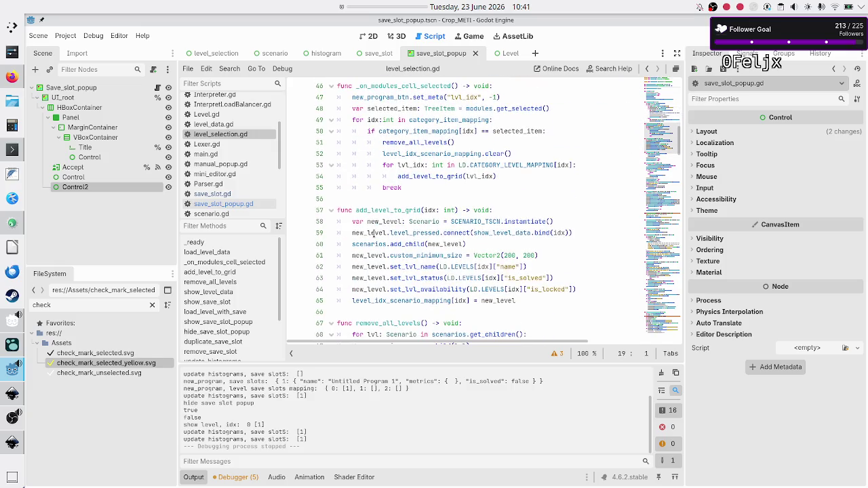
scroll(424, 234, "down", 5)
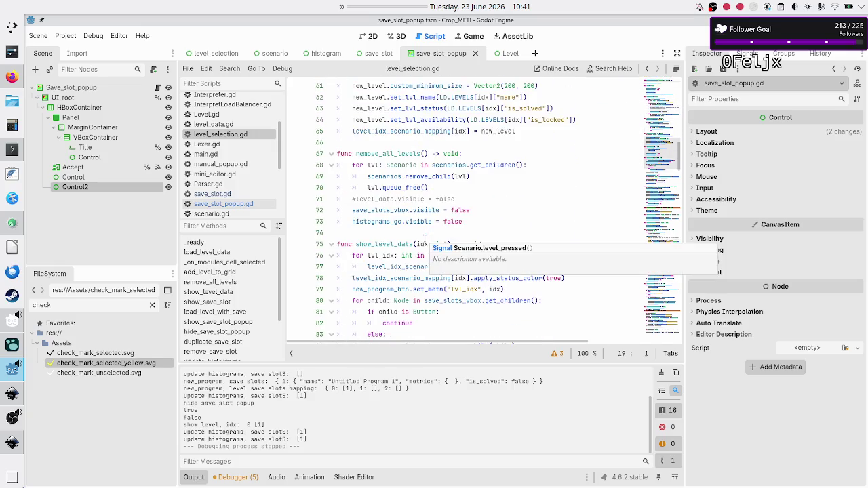
scroll(425, 238, "down", 14)
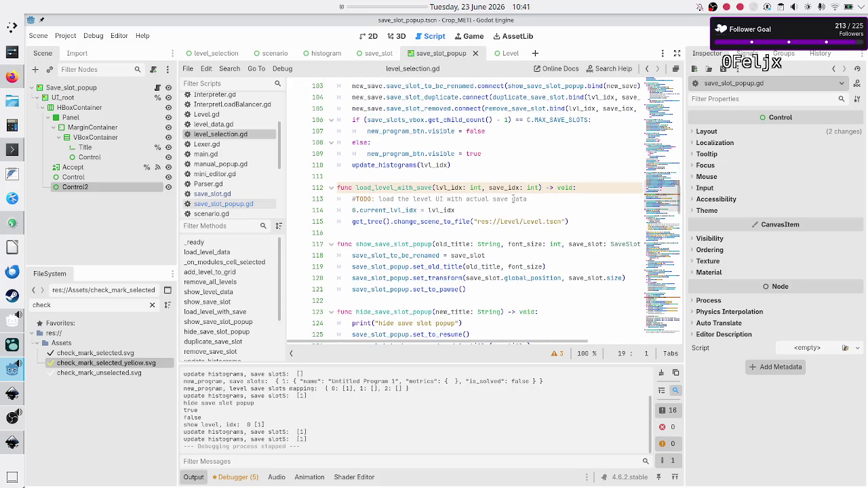
scroll(468, 221, "down", 3)
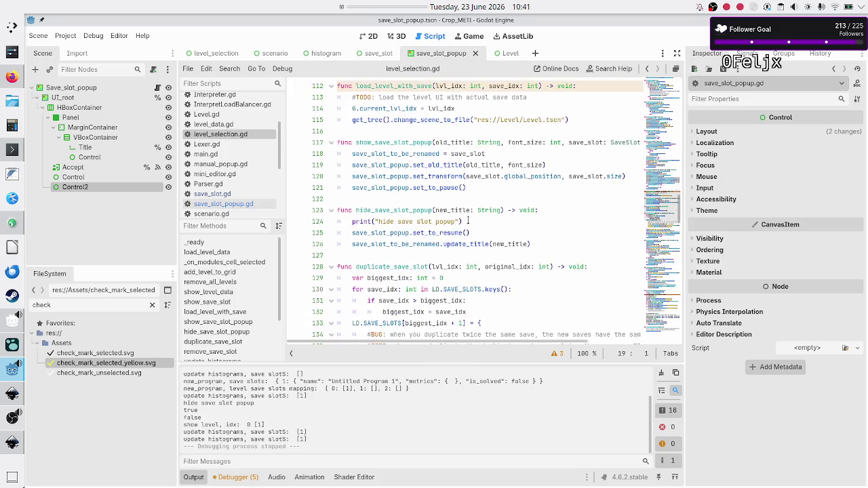
left_click(460, 221)
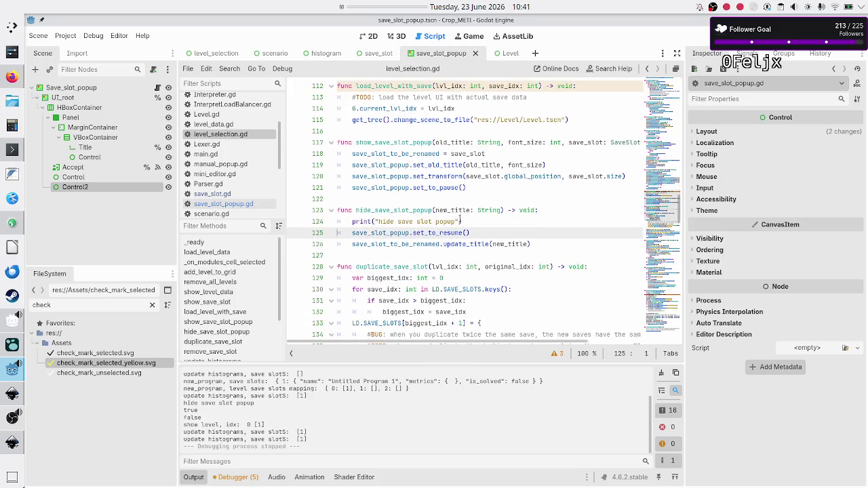
triple_click(461, 221)
key("BackSpace")
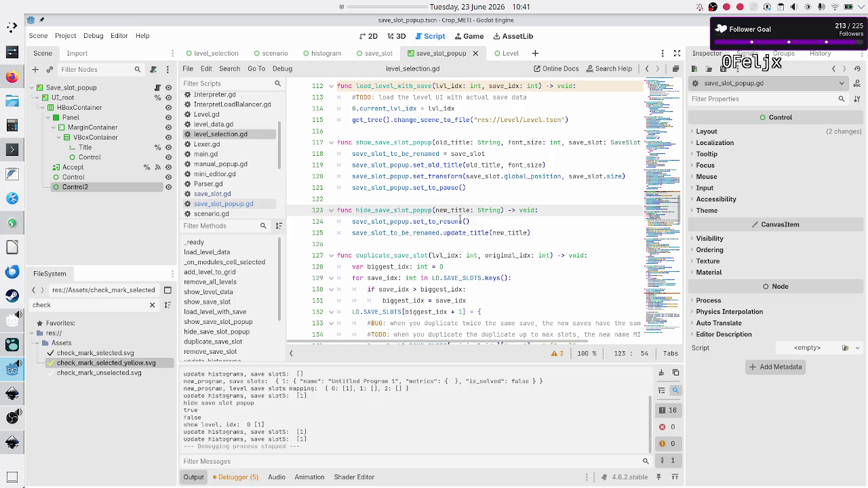
key("Up")
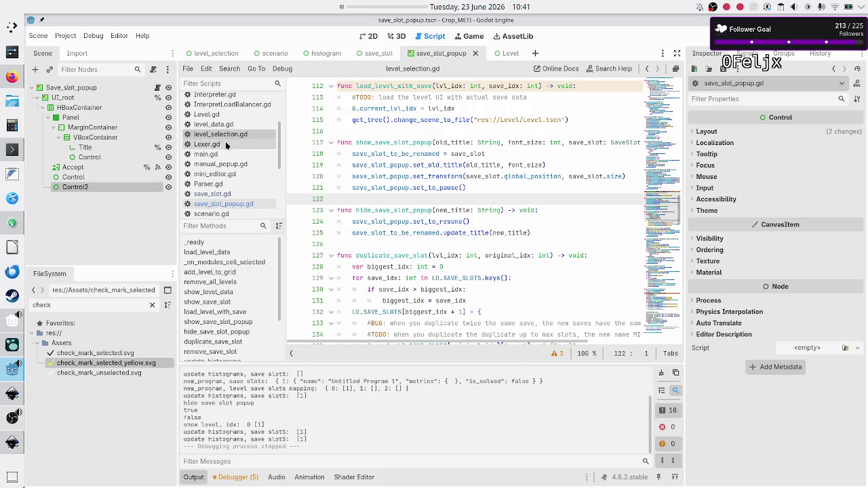
- Open save_slot.gd and inspect the _save_data declaration on line 11
left_click(217, 194)
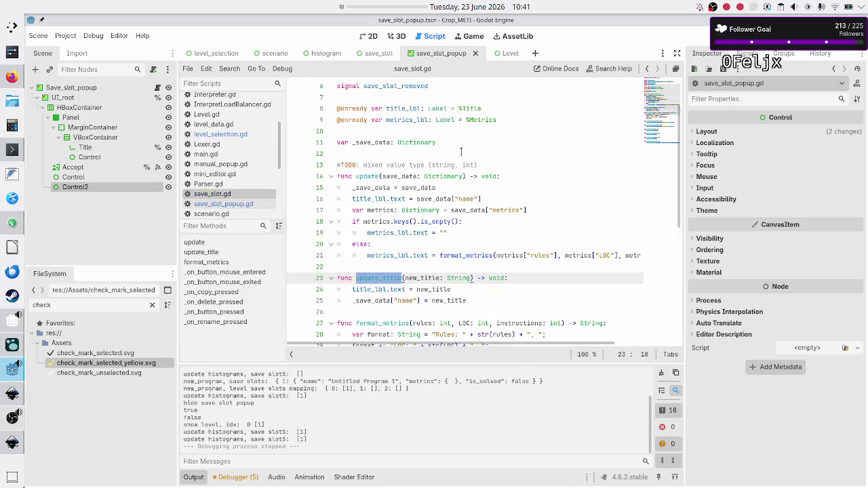
double_click(368, 143)
left_click_drag(368, 142, 337, 131)
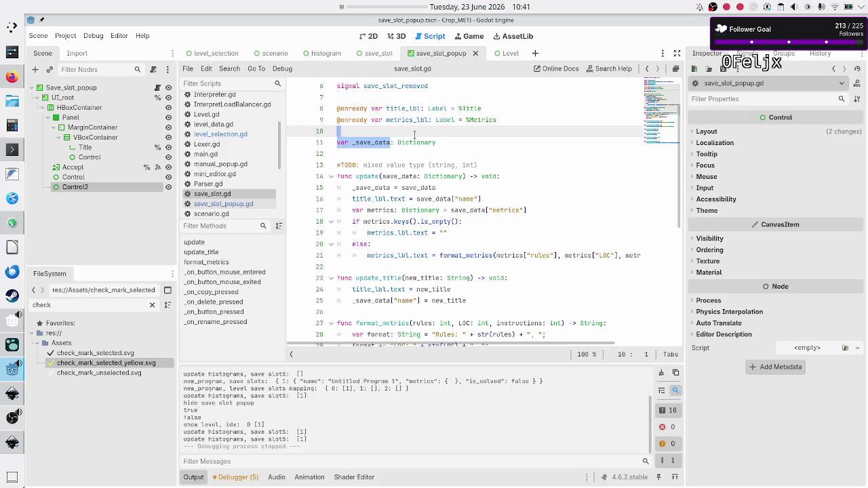
left_click(465, 145)
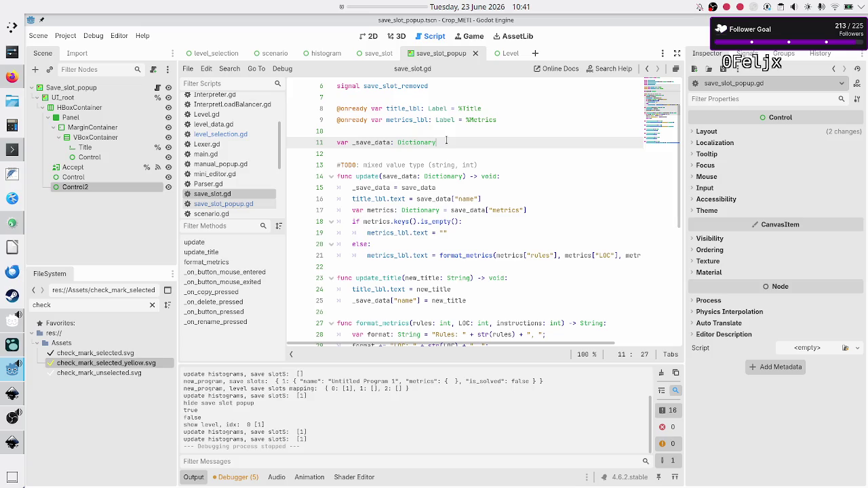
triple_click(447, 141)
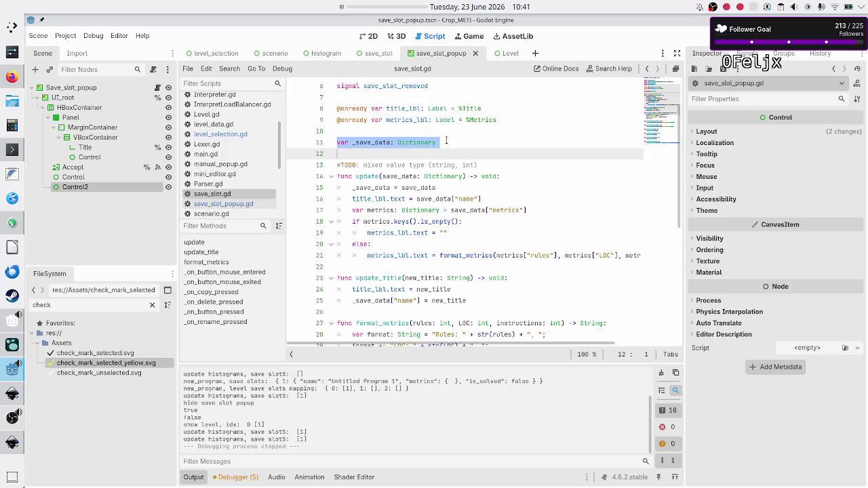
left_click(428, 151)
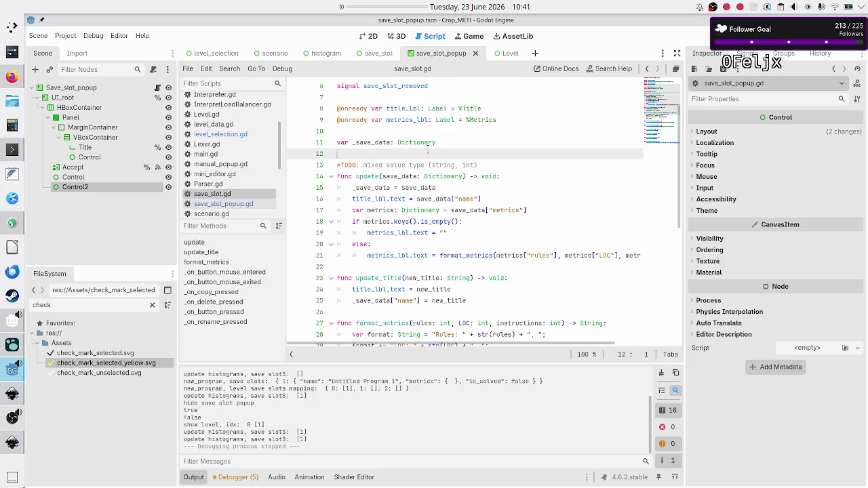
- Step through the empty lines 7, 10 and 12 around the declarations
left_click(419, 97)
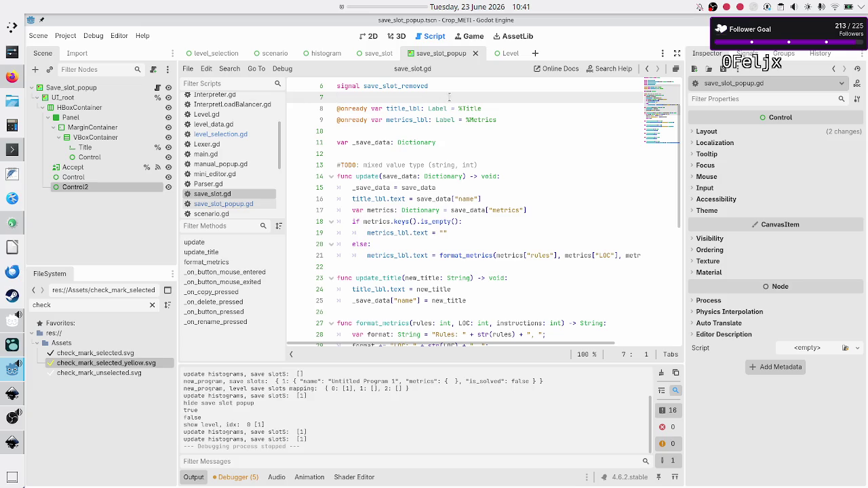
left_click(466, 88)
left_click(428, 99)
left_click(402, 130)
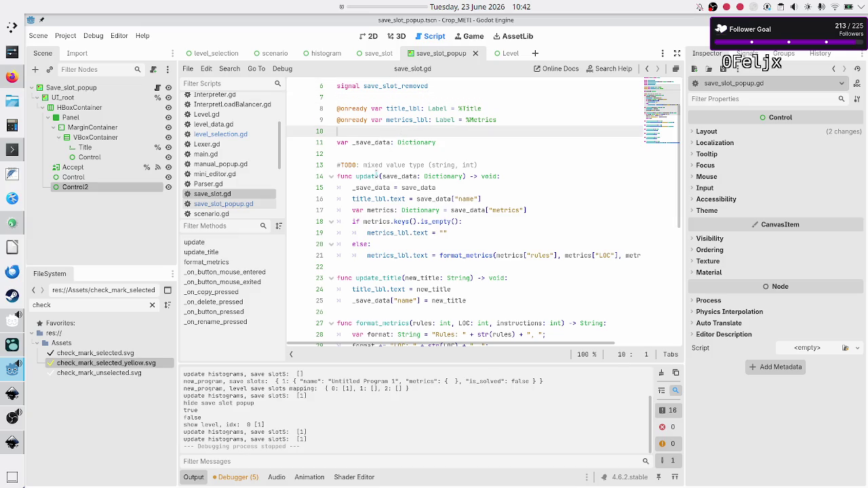
left_click(383, 155)
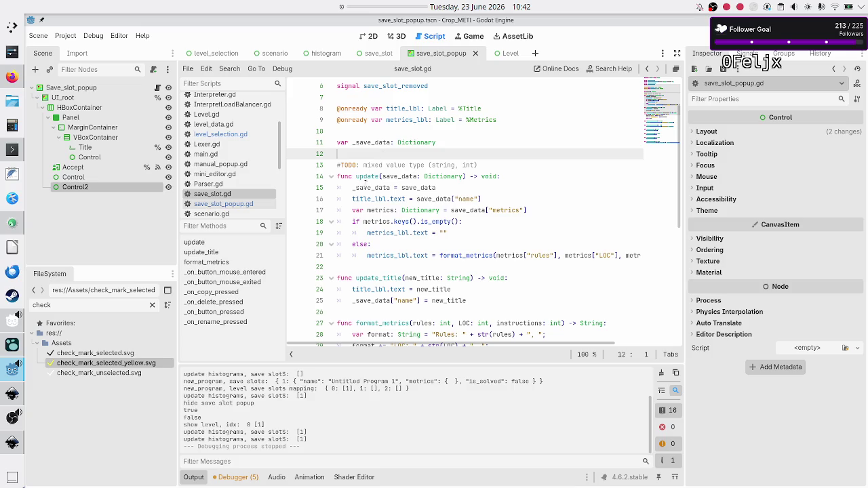
- Move the caret back and forth between empty lines 10, 12 and 22 of save_slot.gd
left_click(366, 269)
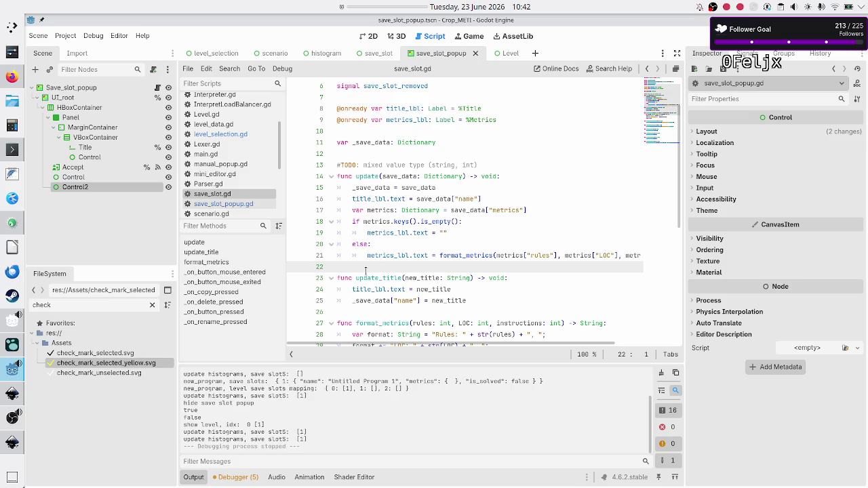
left_click(375, 152)
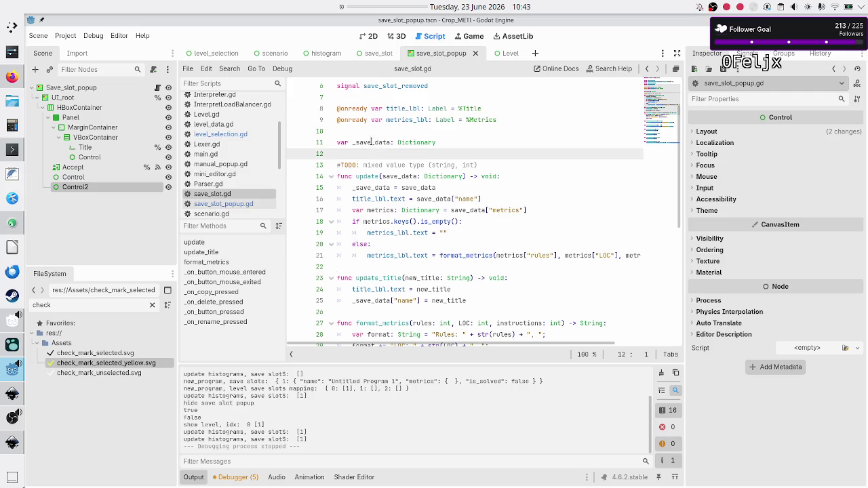
left_click(368, 130)
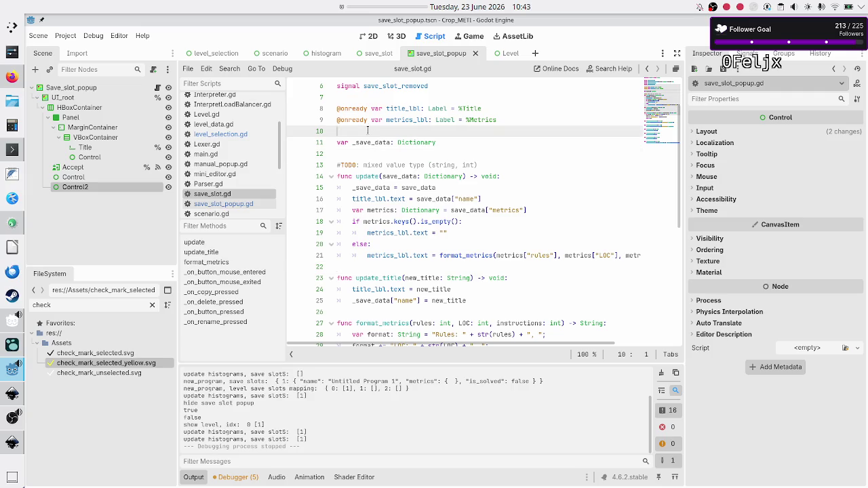
left_click(355, 153)
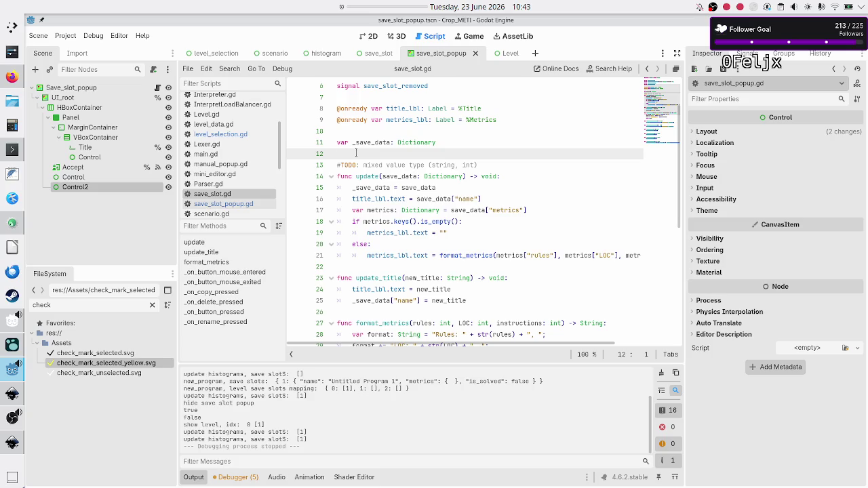
left_click(362, 132)
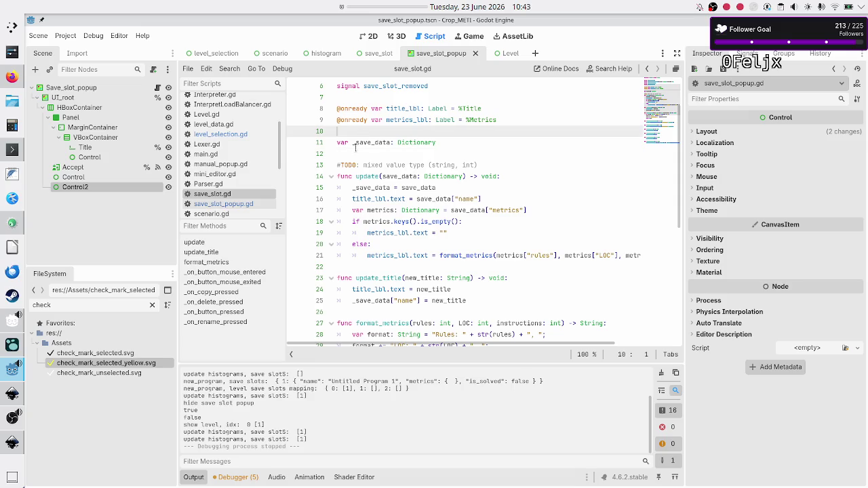
left_click(351, 153)
left_click(359, 133)
left_click(350, 155)
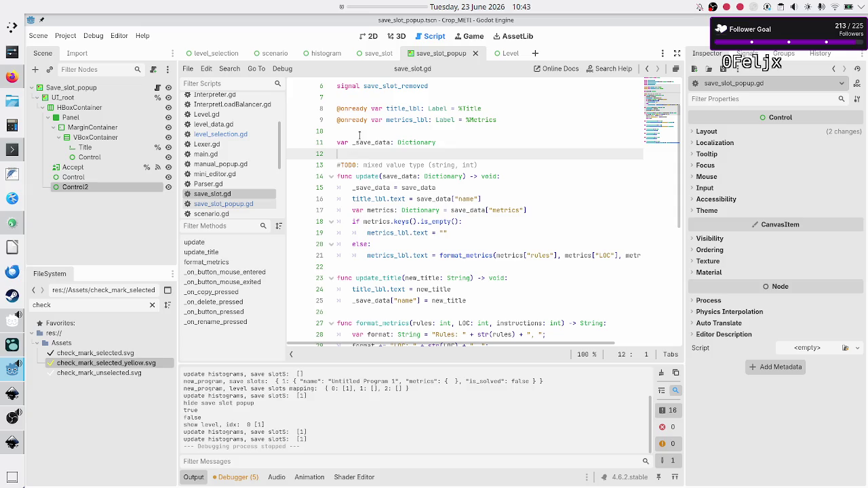
left_click(360, 133)
left_click(350, 152)
left_click(360, 133)
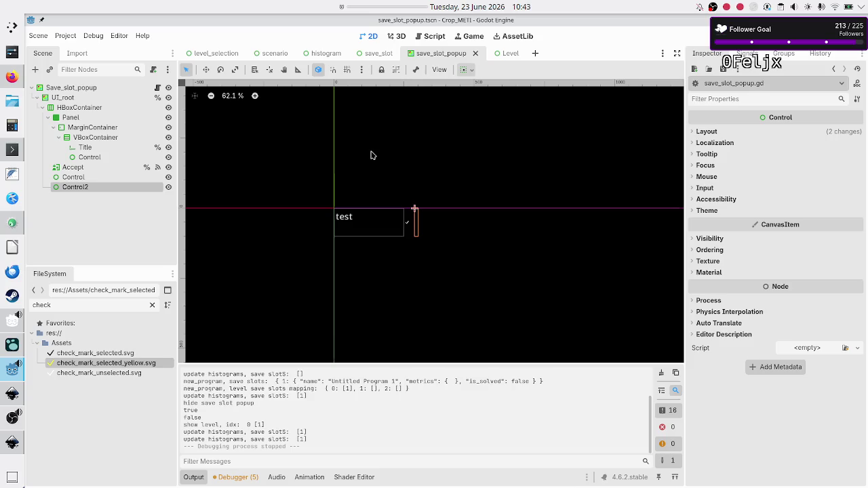
left_click(156, 87)
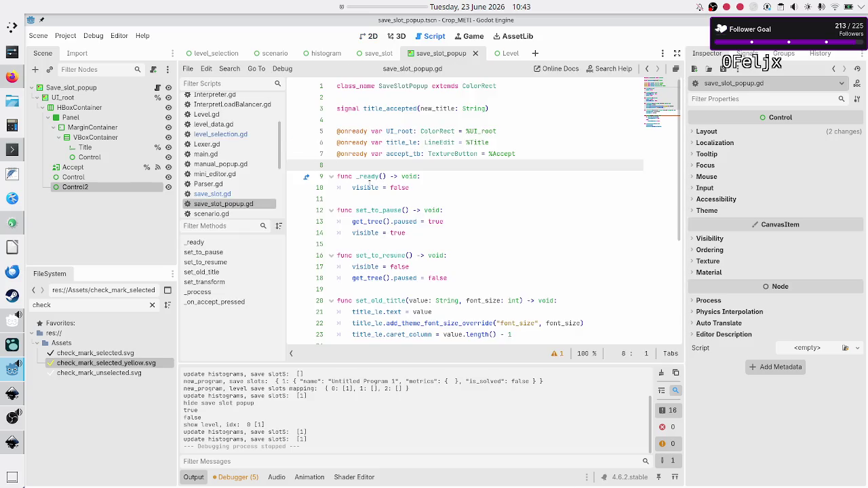
left_click(89, 149)
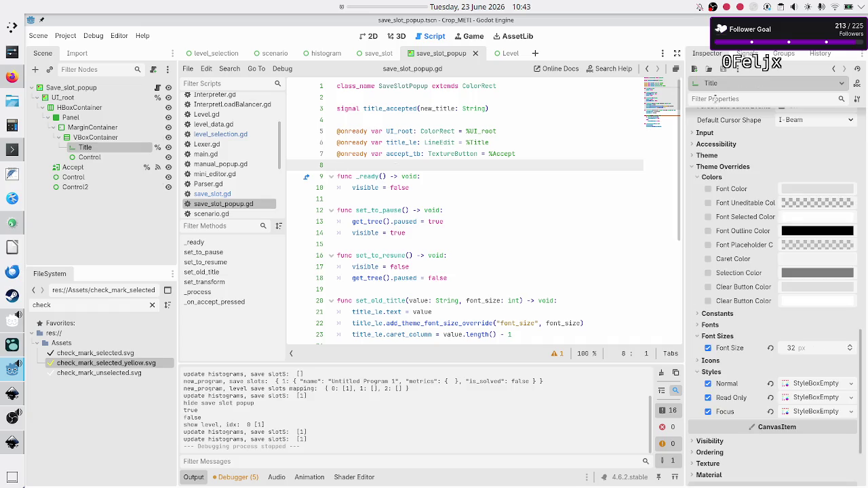
left_click(746, 53)
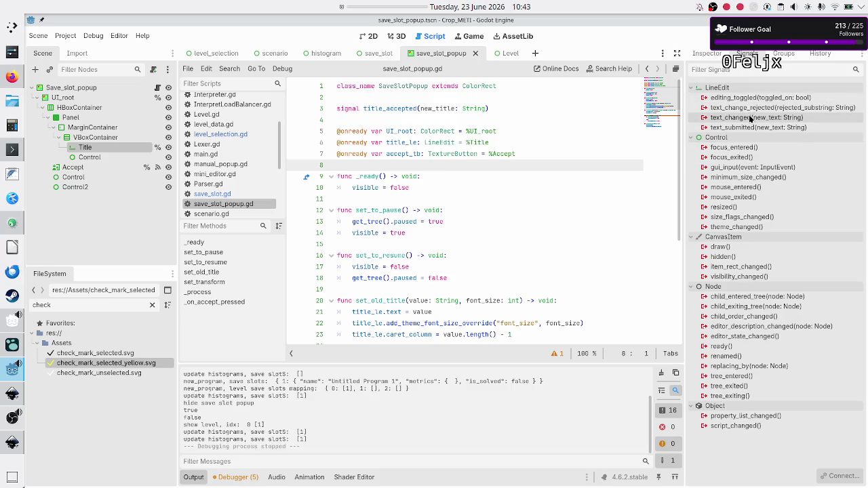
mouse_move(751, 113)
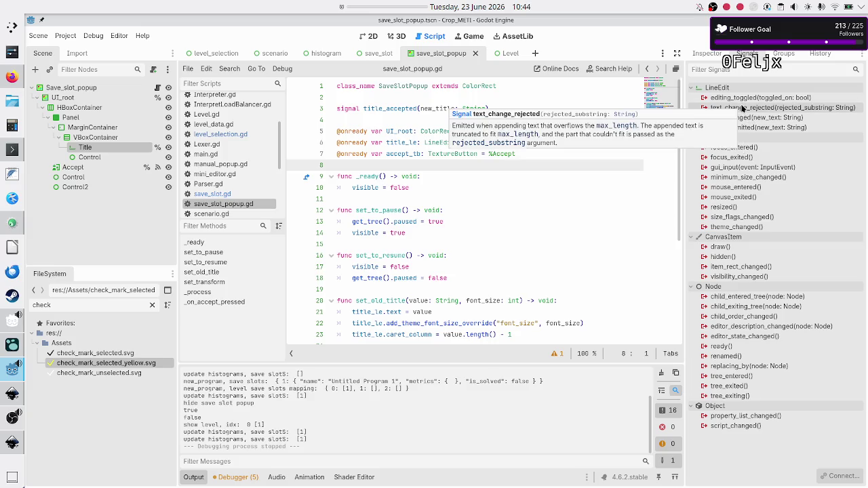
- Connect the Title's text_submitted signal to a new _on_title_text_submitted method
double_click(740, 128)
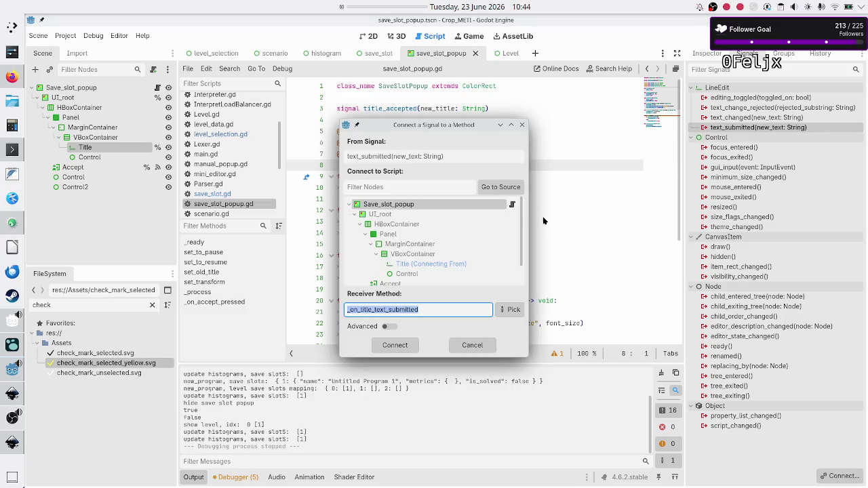
left_click(393, 346)
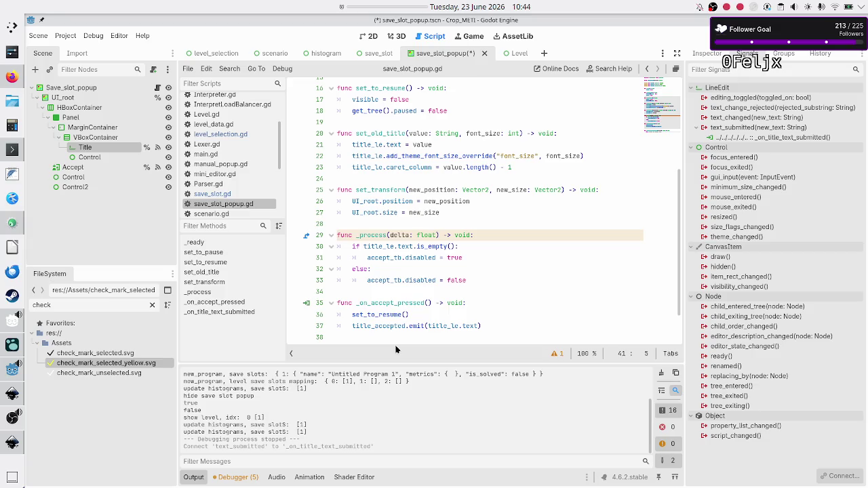
scroll(417, 269, "down", 2)
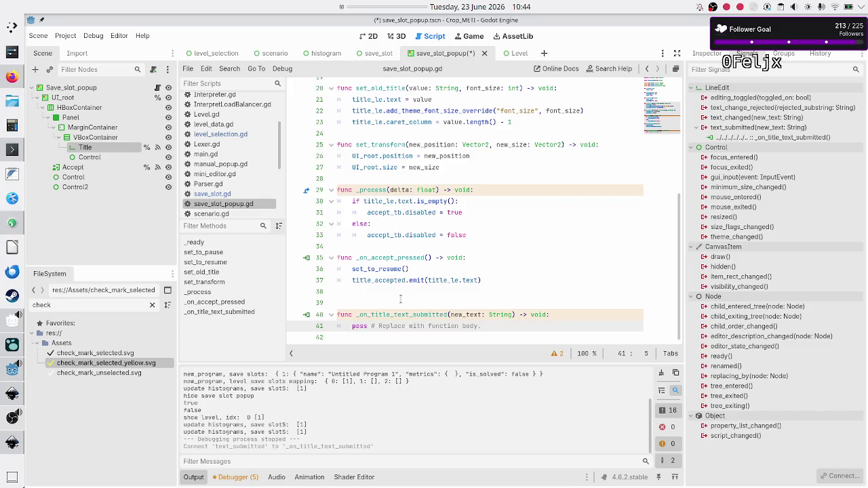
scroll(400, 299, "up", 8)
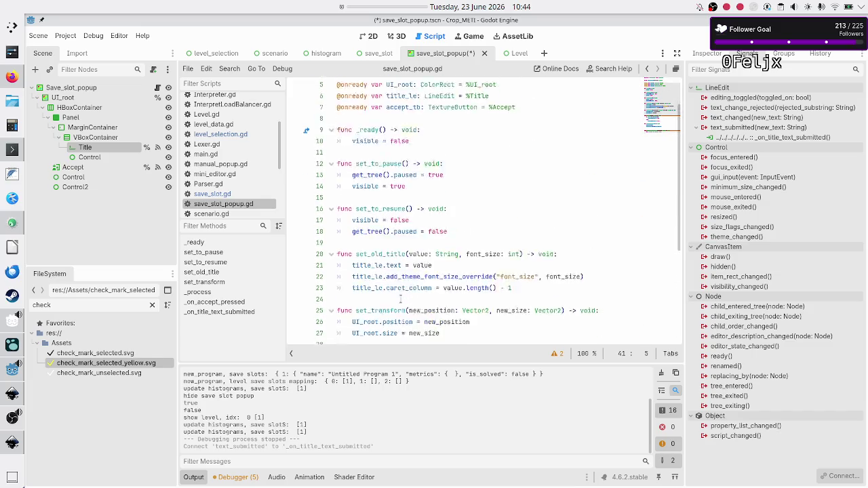
scroll(400, 299, "down", 8)
- Remove empty line 39 and the placeholder pass from the new handler
left_click(397, 307)
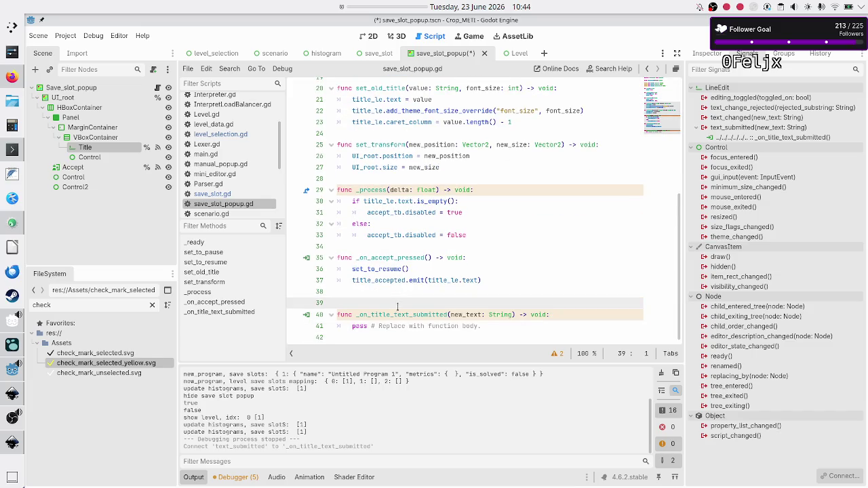
key("BackSpace")
key("Down")
key("Down")
key("Home")
key("shift+Down")
key("shift+Left")
key("BackSpace")
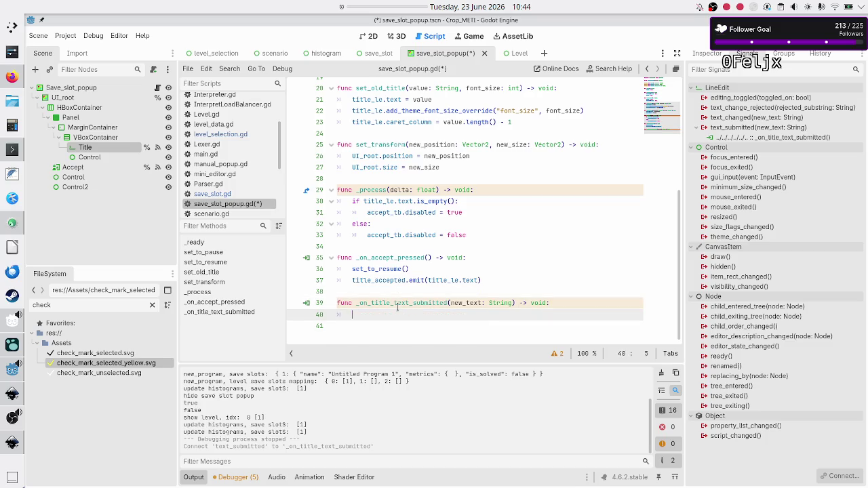
- Copy _on_accept_pressed's two body lines into the new handler and save the script
key("Up")
key("Up")
key("Up")
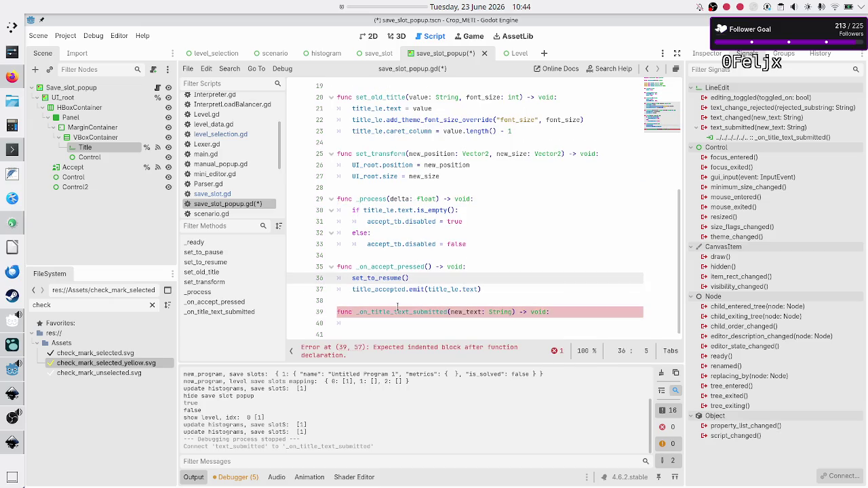
key("shift+Down")
key("shift+End")
key("ctrl+c")
key("Down")
key("Down")
key("Down")
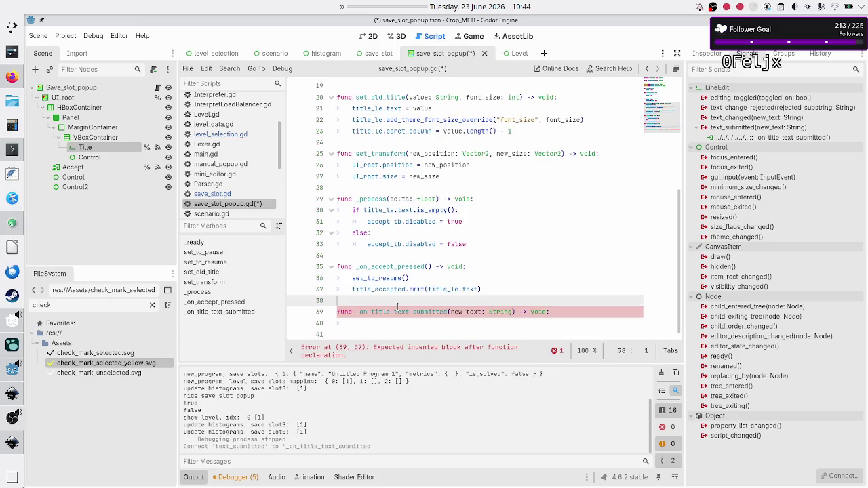
key("ctrl+v")
key("ctrl+s")
- Run the game and rename a new Flip bit program to 'Test me' with Enter
key("F5")
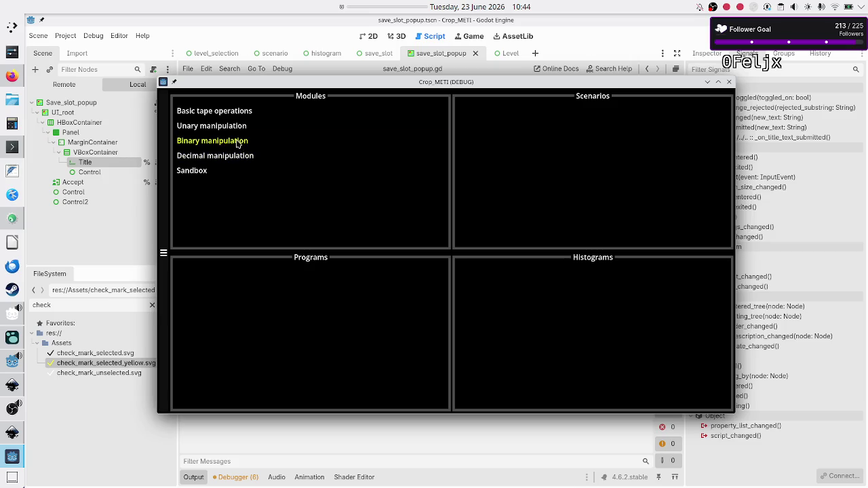
left_click(241, 142)
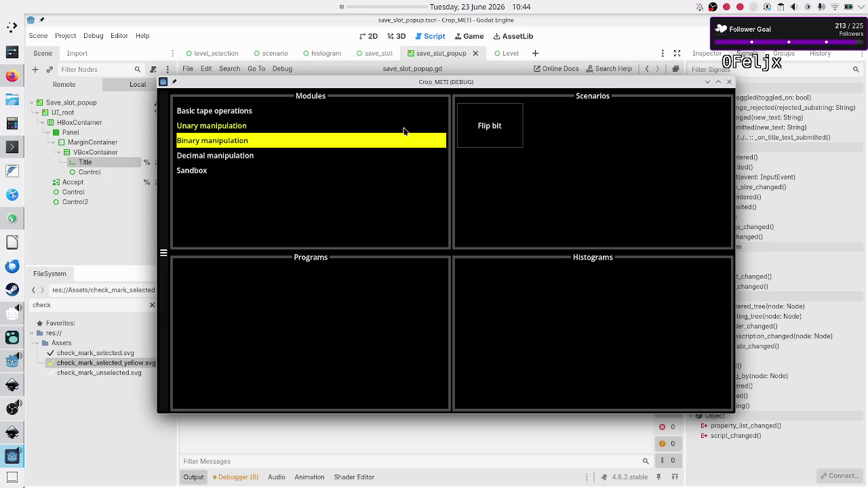
left_click(465, 127)
left_click(356, 333)
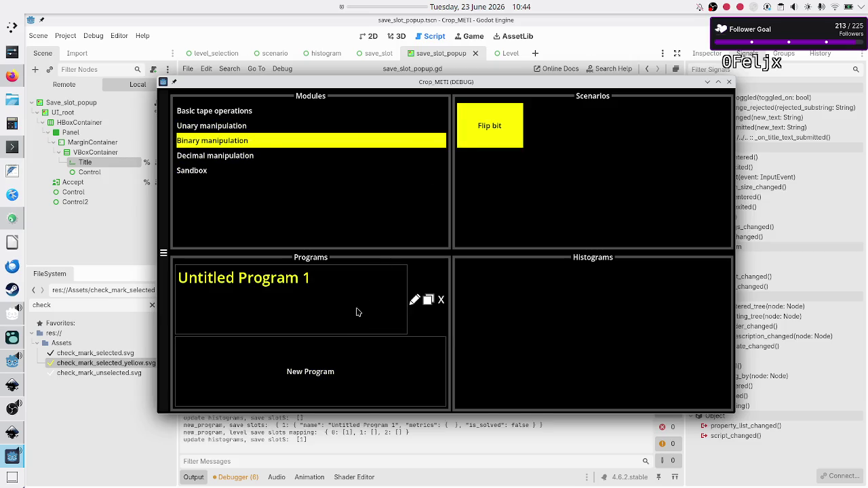
left_click(415, 301)
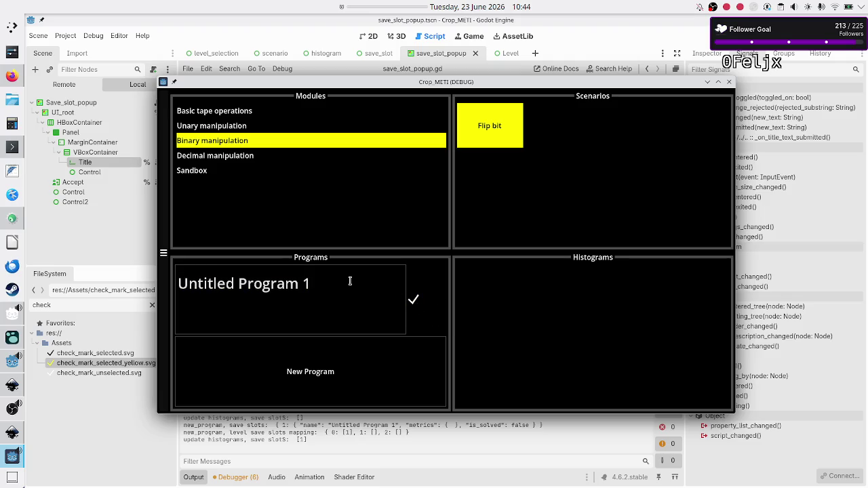
key("BackSpace")
key("BackSpace")
key("BackSpace")
key("BackSpace")
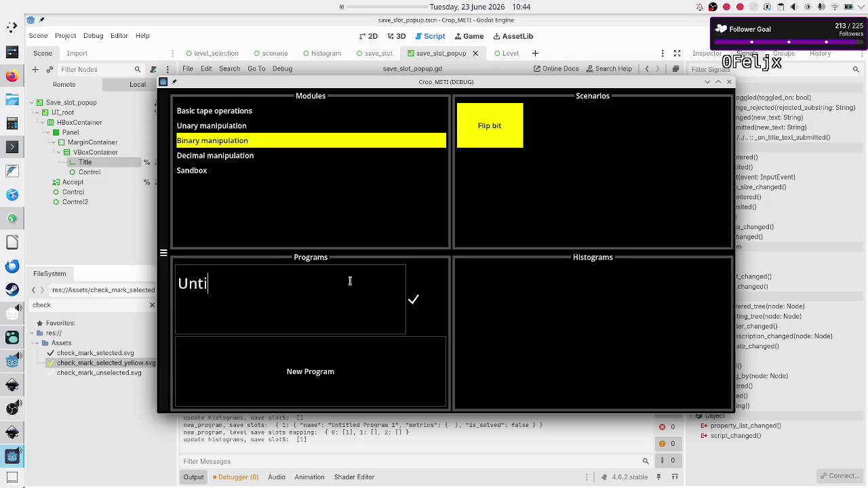
type("Test me")
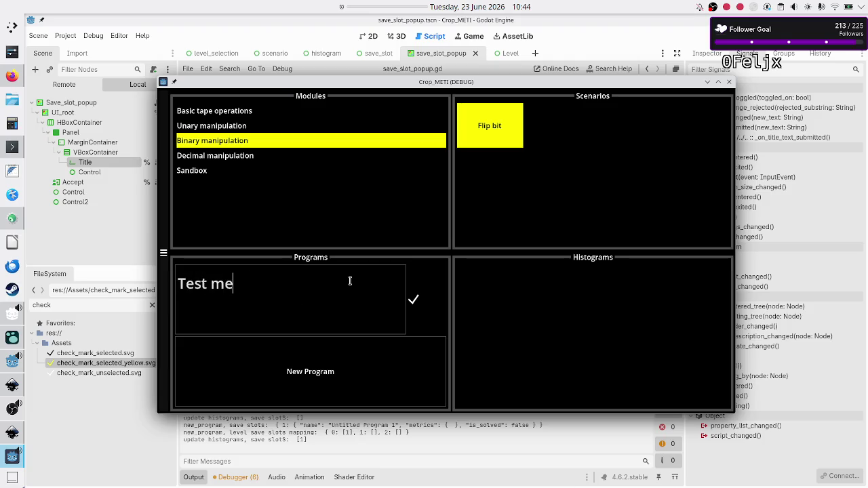
key("Return")
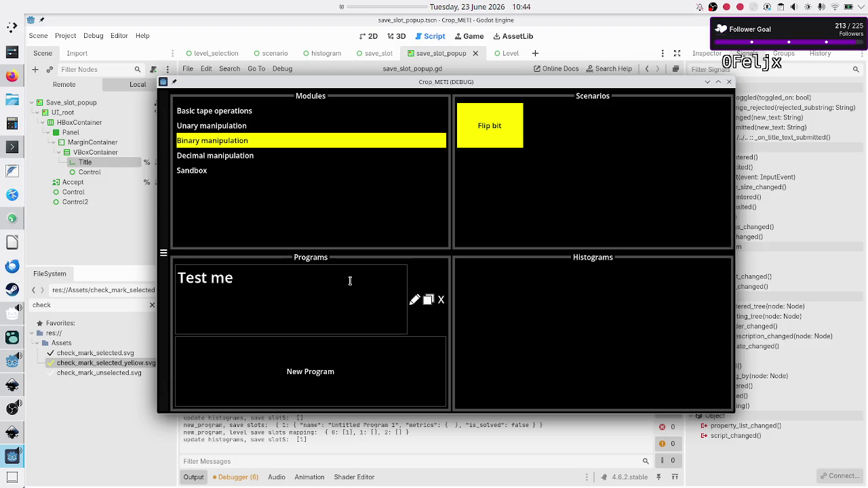
- Reopen Flip bit, open the 'Test me' program, and close the game
left_click(238, 129)
left_click(239, 141)
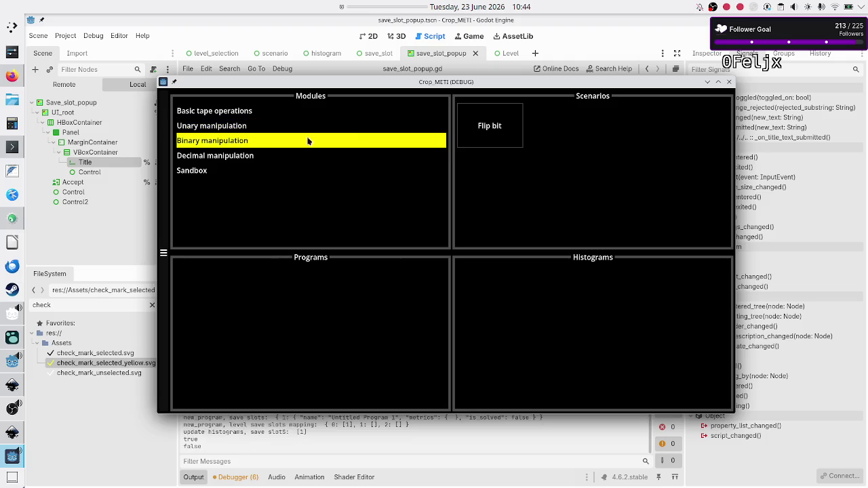
left_click(466, 138)
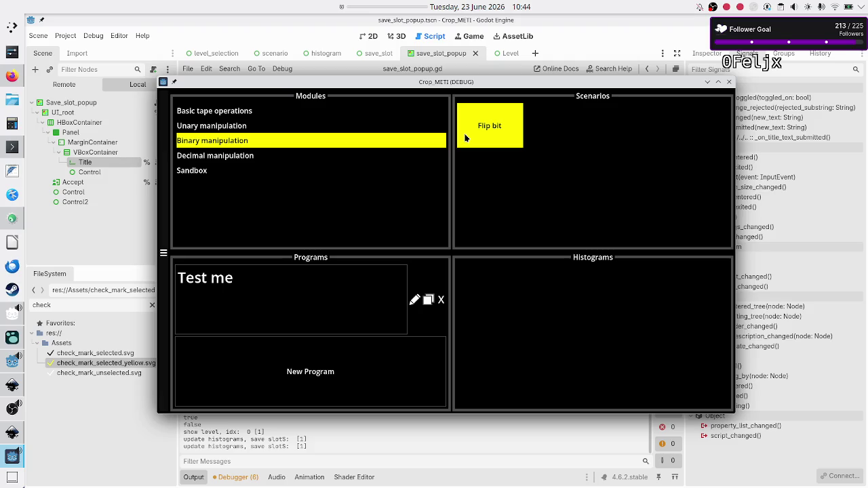
left_click(278, 291)
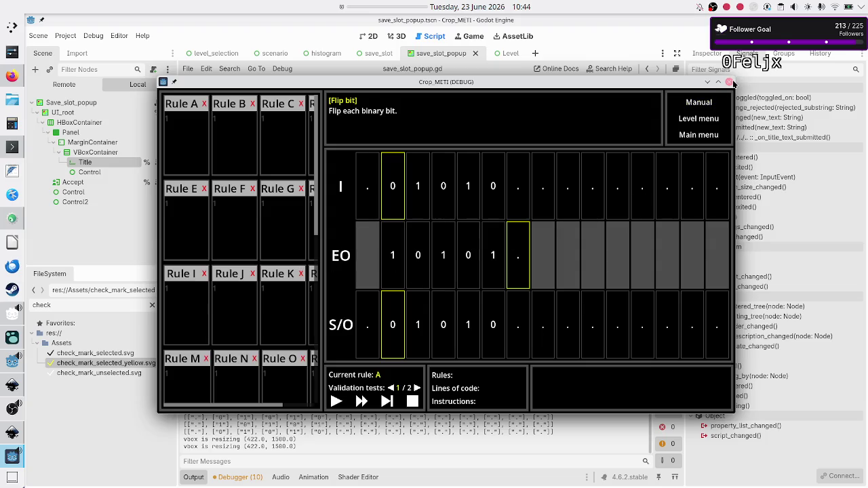
left_click(729, 82)
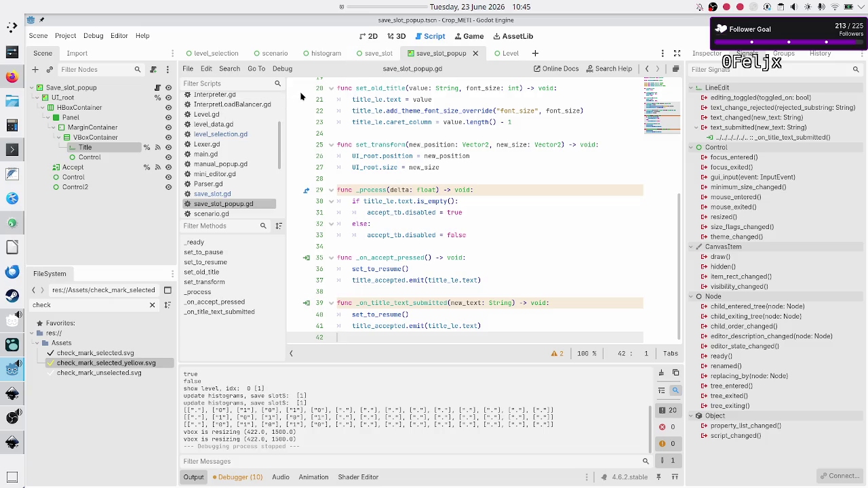
- In the save_slot scene, show the Title node's Theme Overrides font size
left_click(370, 54)
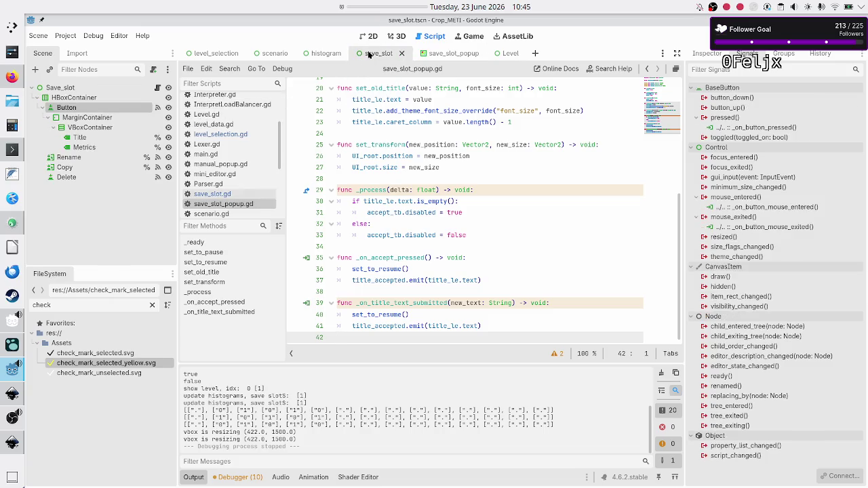
left_click(373, 38)
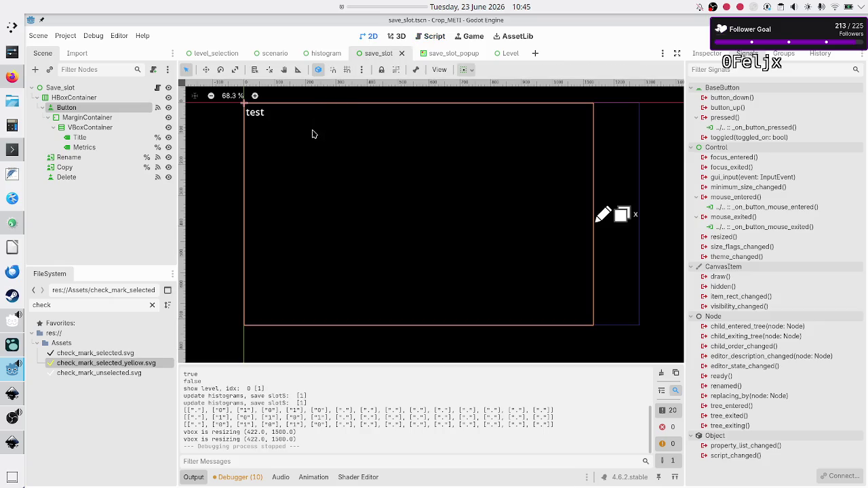
left_click(116, 137)
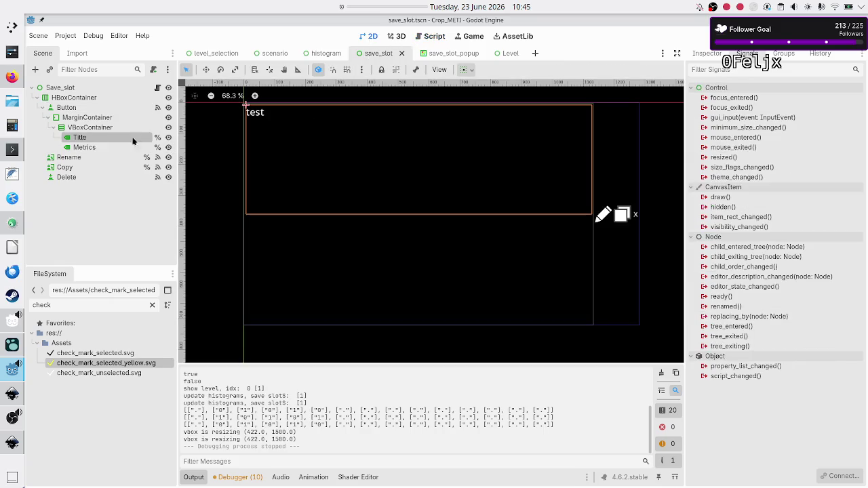
left_click(706, 53)
scroll(742, 320, "down", 1)
scroll(741, 320, "down", 5)
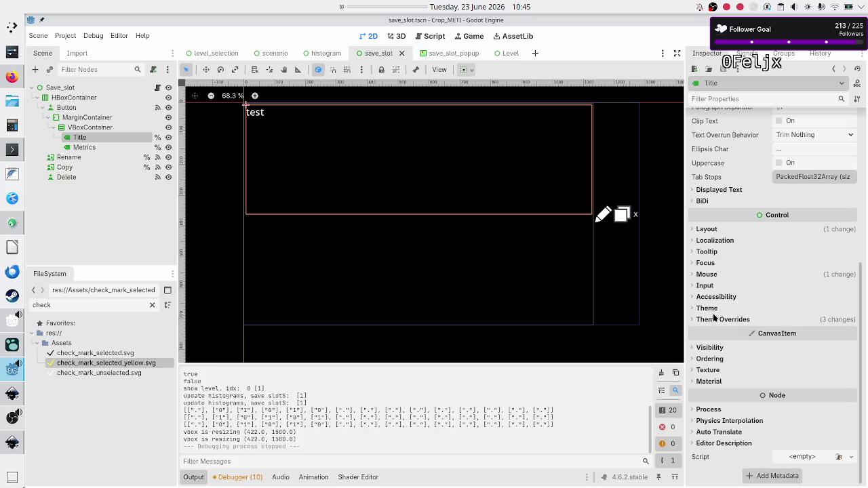
left_click(717, 319)
left_click(718, 363)
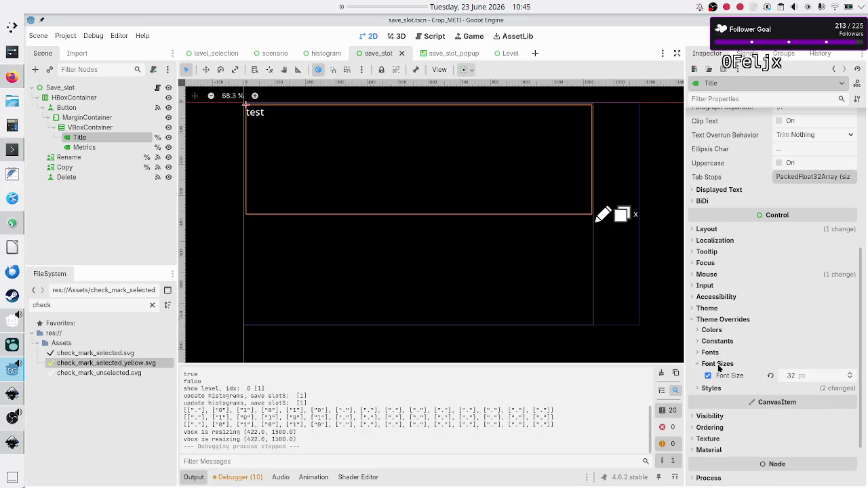
left_click(808, 382)
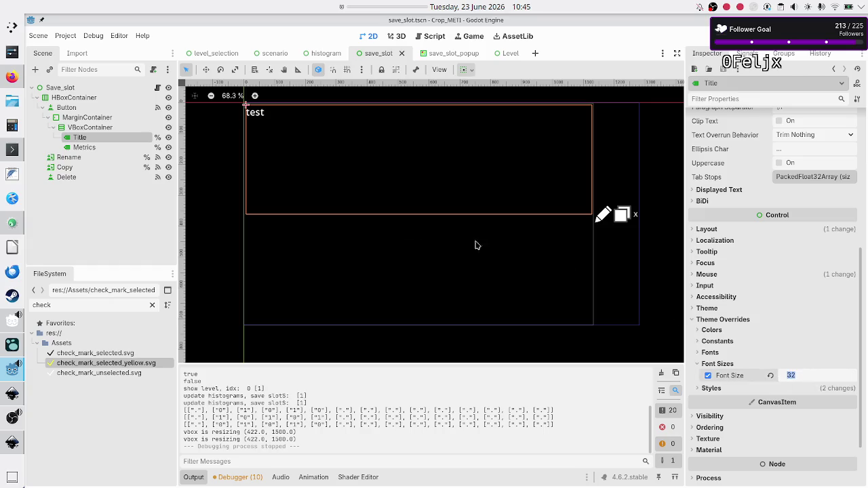
- Scroll through the Metrics label's properties and bring up the save slot's script
left_click(114, 150)
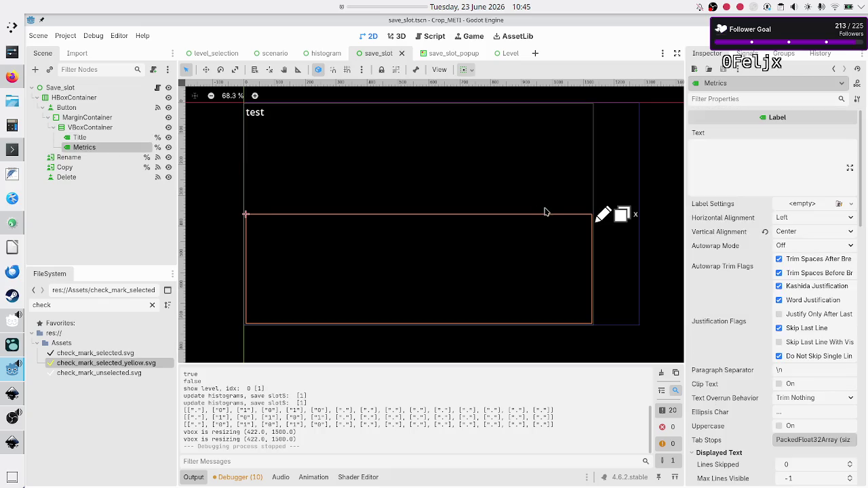
scroll(729, 272, "down", 5)
scroll(737, 295, "down", 7)
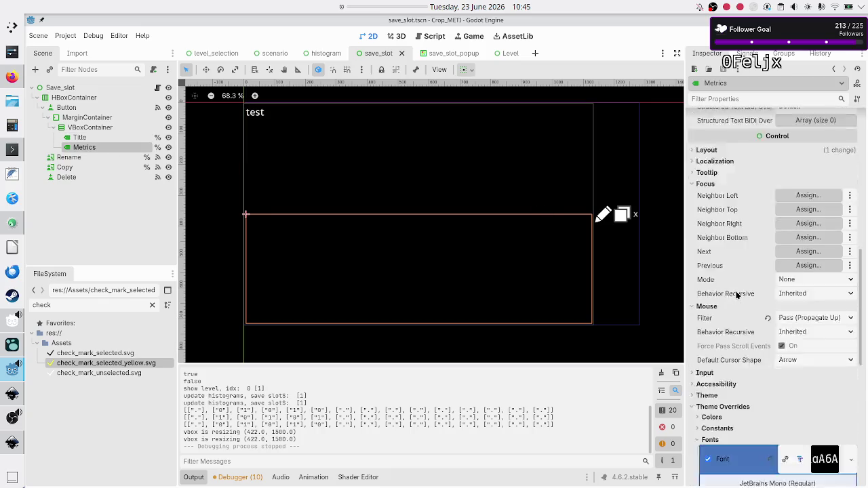
scroll(737, 294, "down", 3)
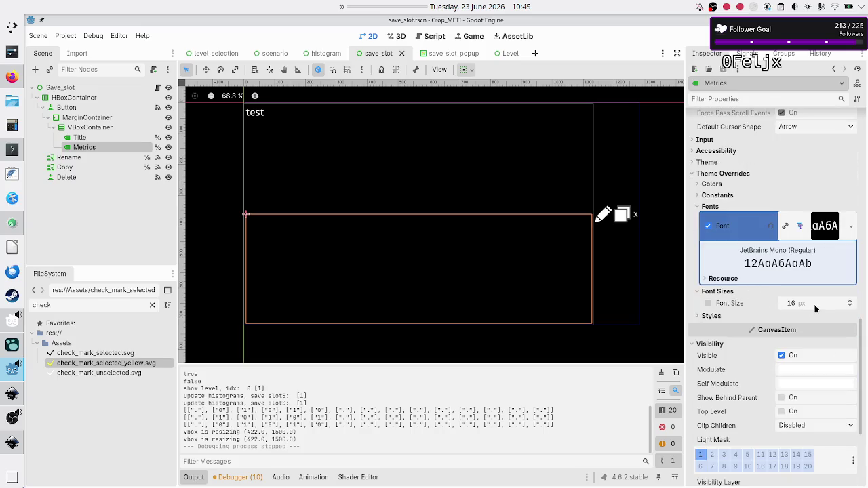
left_click(157, 88)
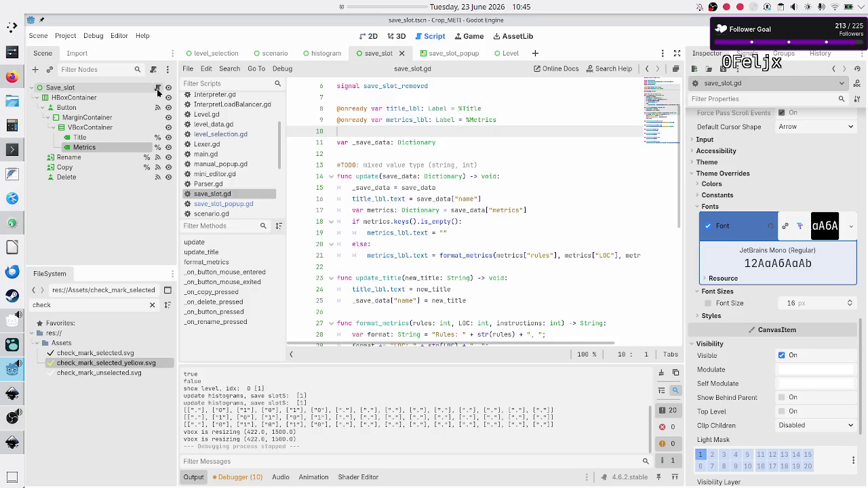
- Review metrics_lbl in the save_slot script and the Title label's 32 px font size
left_click(430, 151)
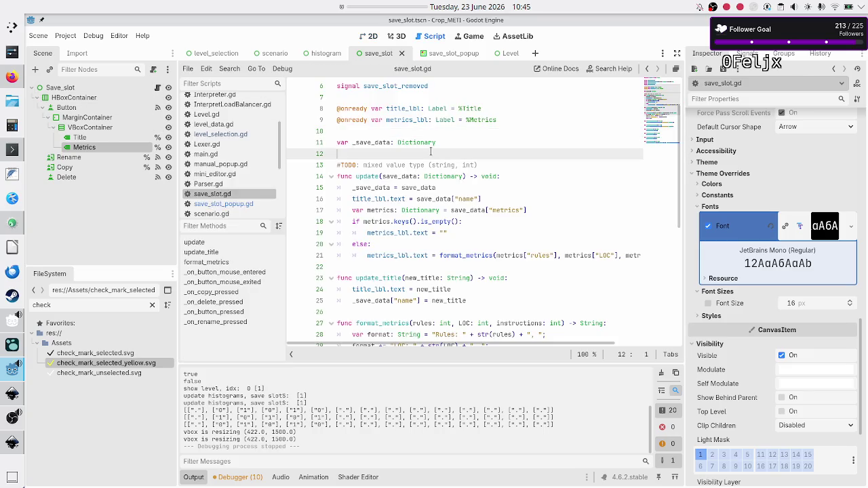
double_click(417, 119)
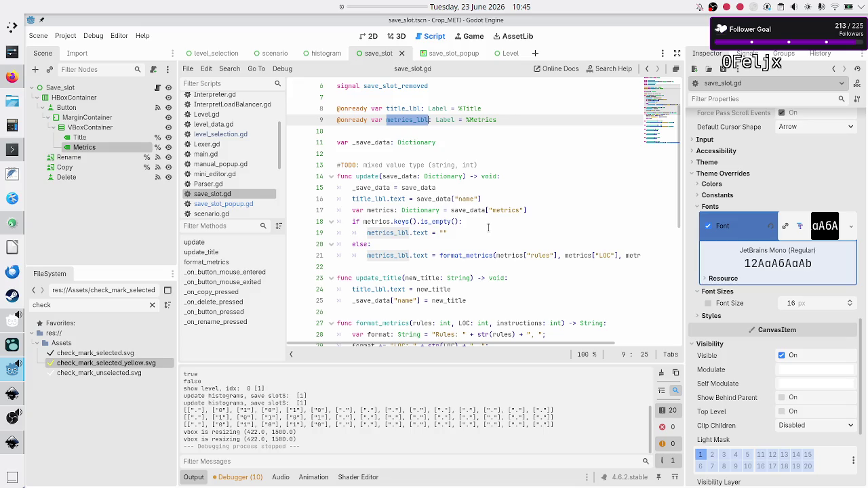
scroll(487, 227, "down", 4)
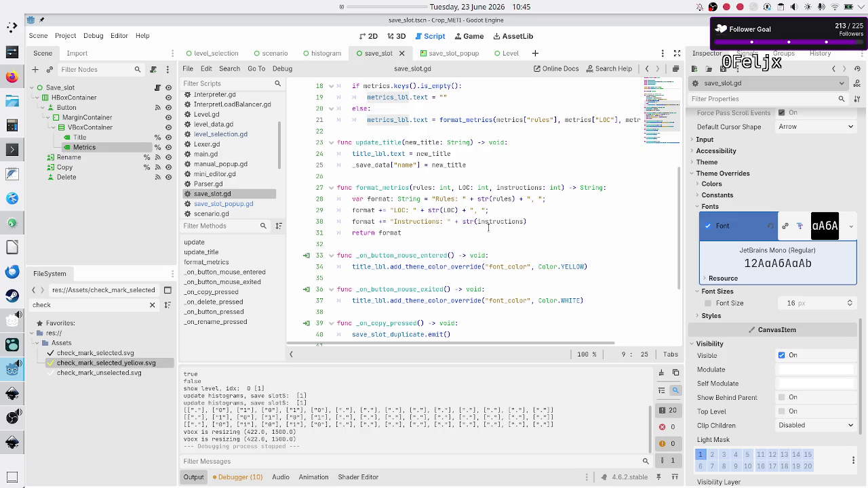
scroll(487, 228, "down", 3)
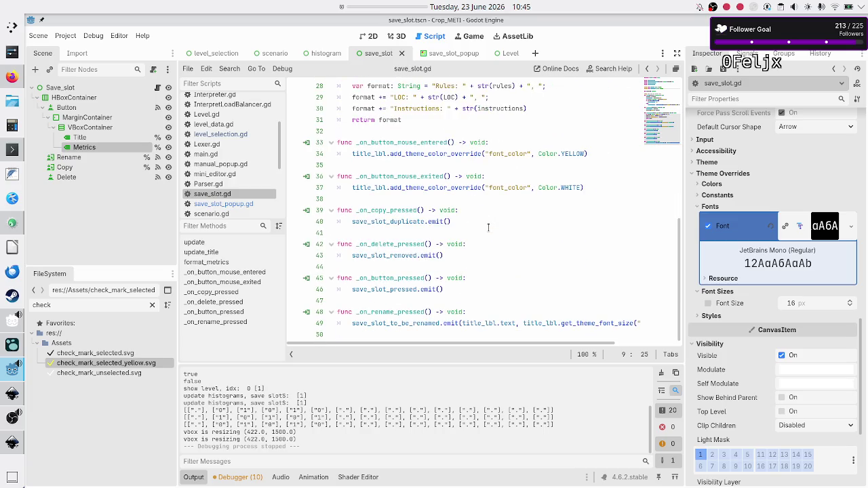
scroll(487, 228, "up", 6)
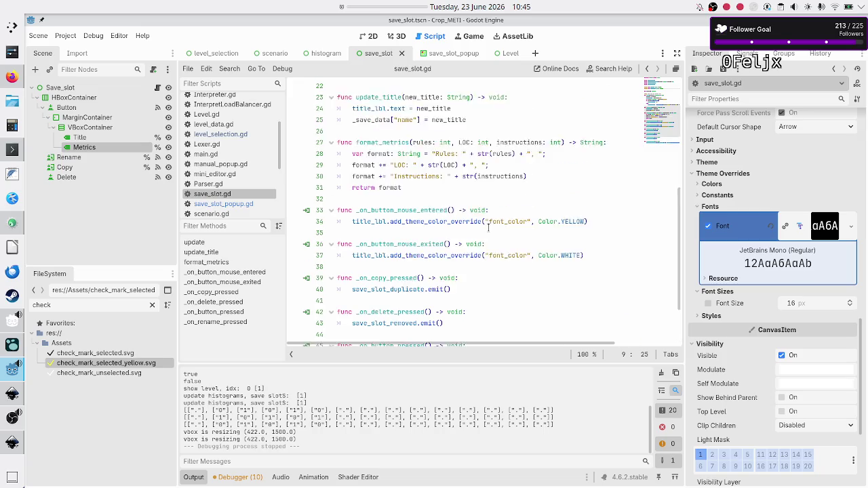
scroll(488, 227, "down", 6)
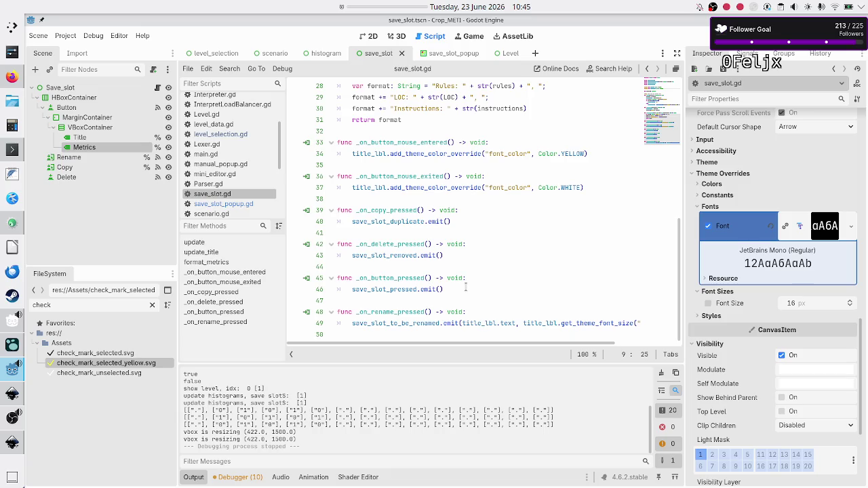
scroll(465, 288, "up", 8)
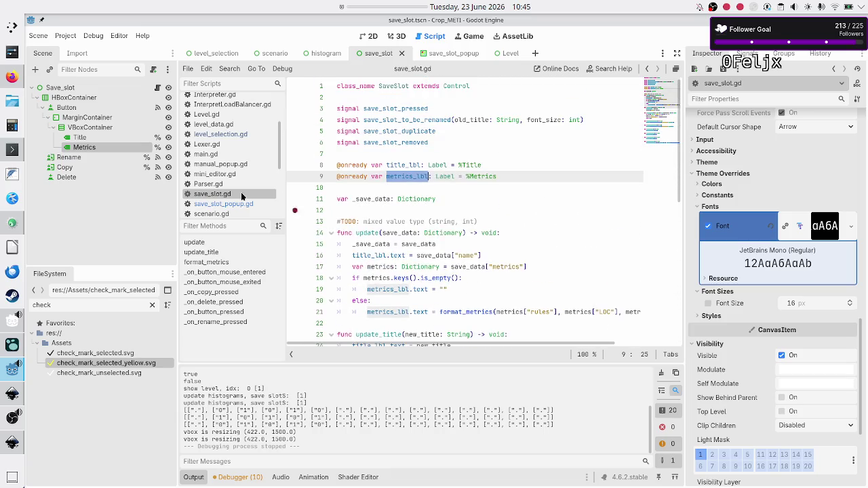
left_click(80, 137)
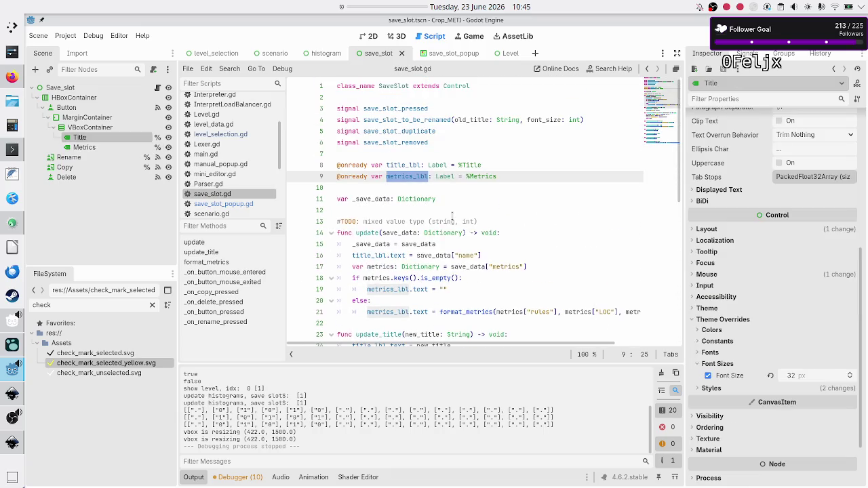
left_click(807, 377)
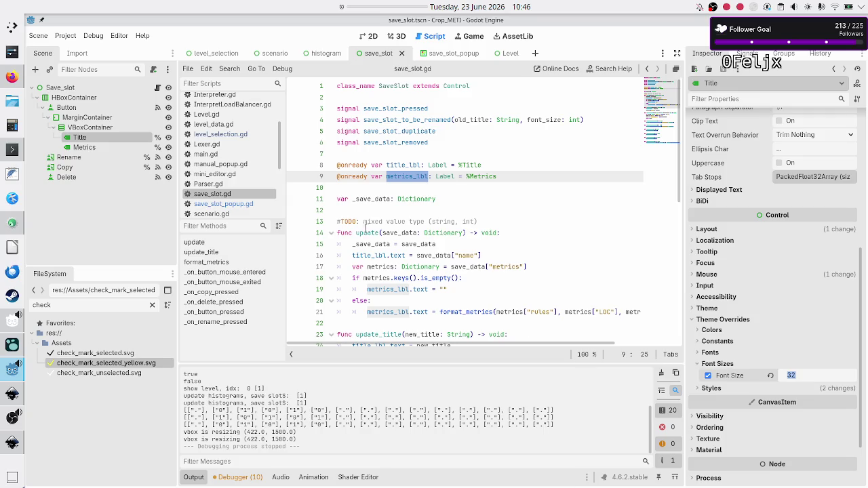
- Switch to the terminal for a fresh prompt, then to the web browser
left_click(10, 150)
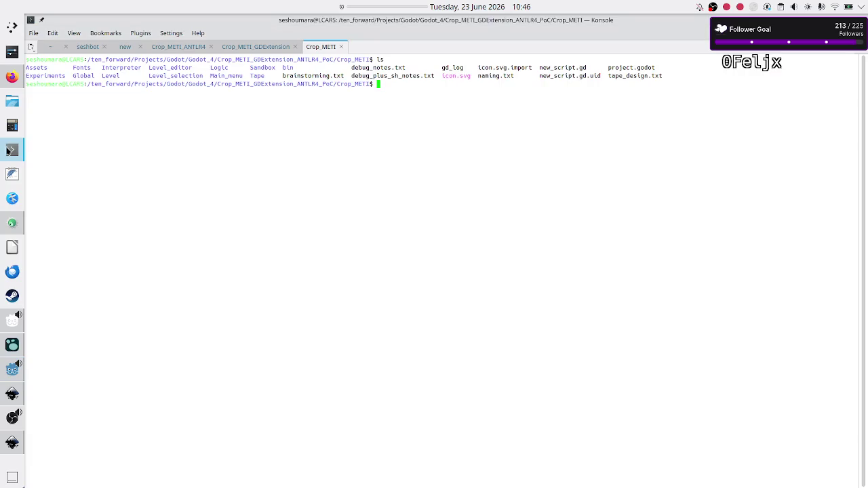
key("Return")
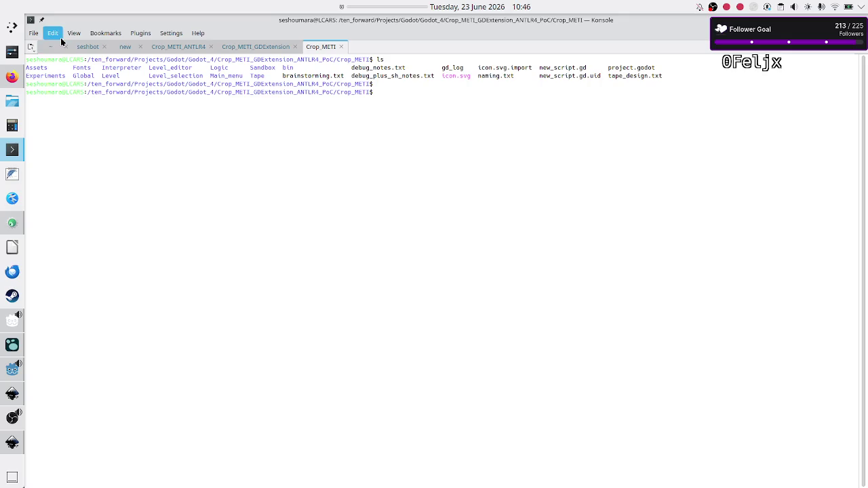
left_click(13, 76)
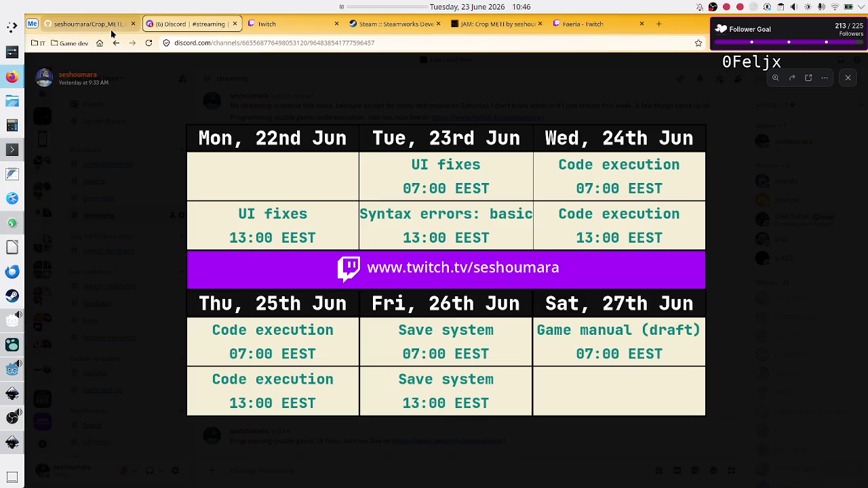
- Browse the GitHub repository to Crop_METI/Level_selection and open save_slot.tscn
left_click(112, 30)
left_click(203, 193)
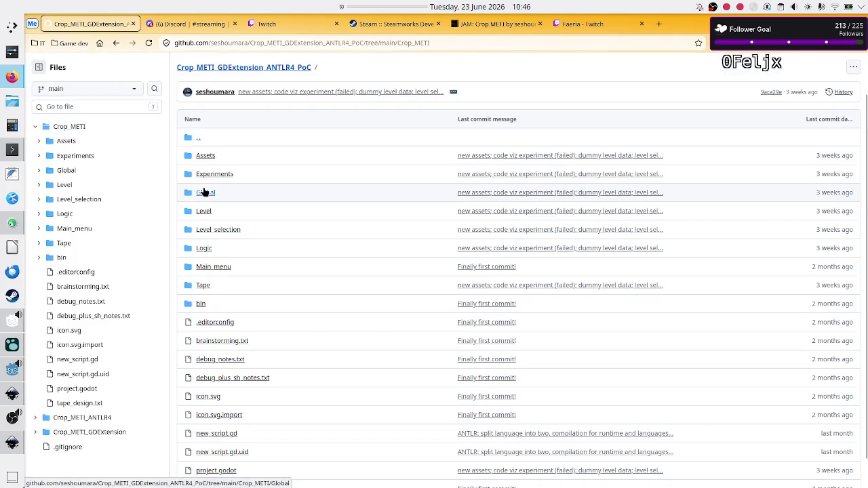
left_click(216, 231)
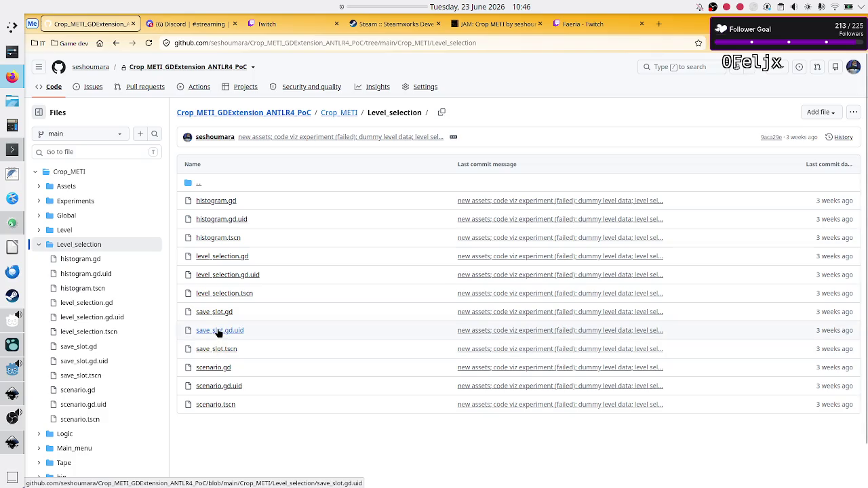
left_click(213, 349)
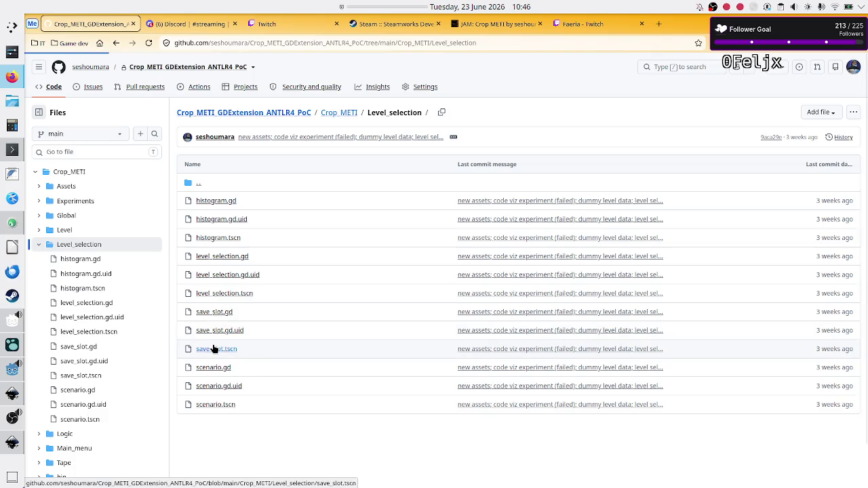
- Read the Title and Metrics entries in the committed save_slot.tscn, then go back to the Godot editor
scroll(318, 316, "down", 5)
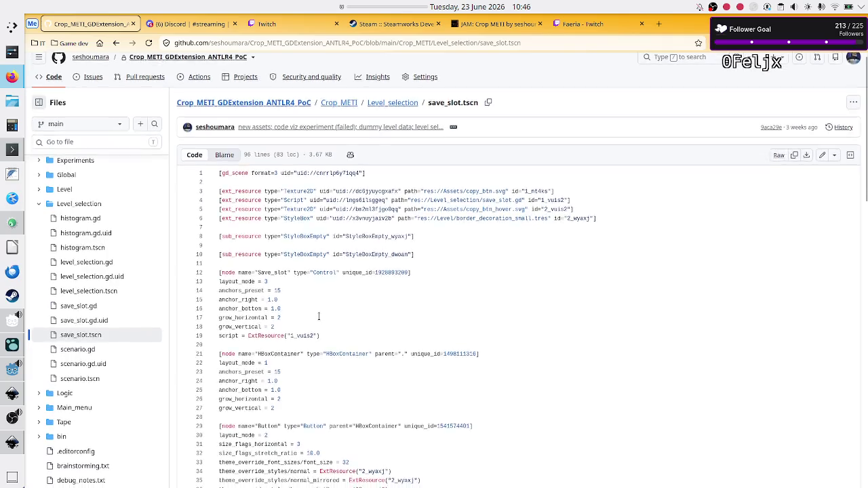
scroll(318, 316, "down", 5)
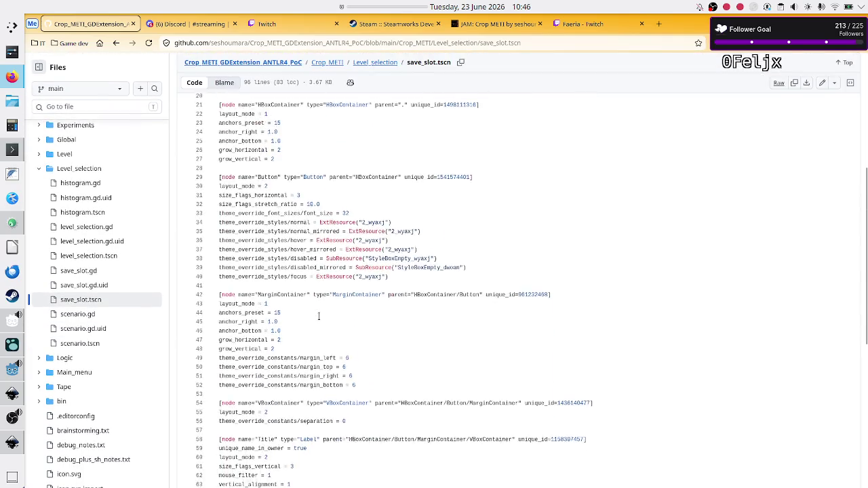
scroll(318, 316, "down", 1)
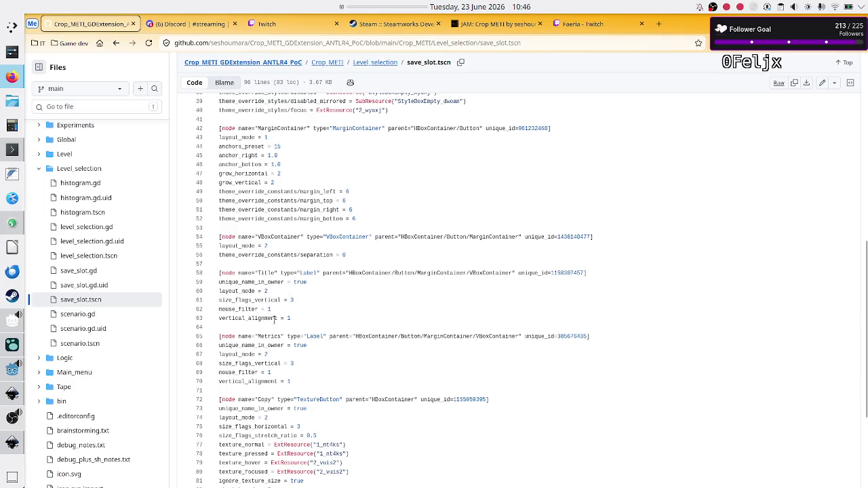
scroll(323, 337, "down", 2)
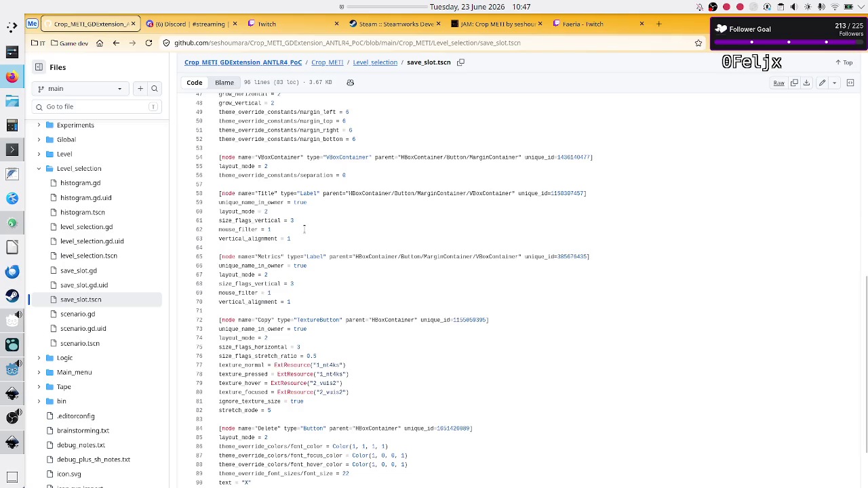
key("alt+Tab")
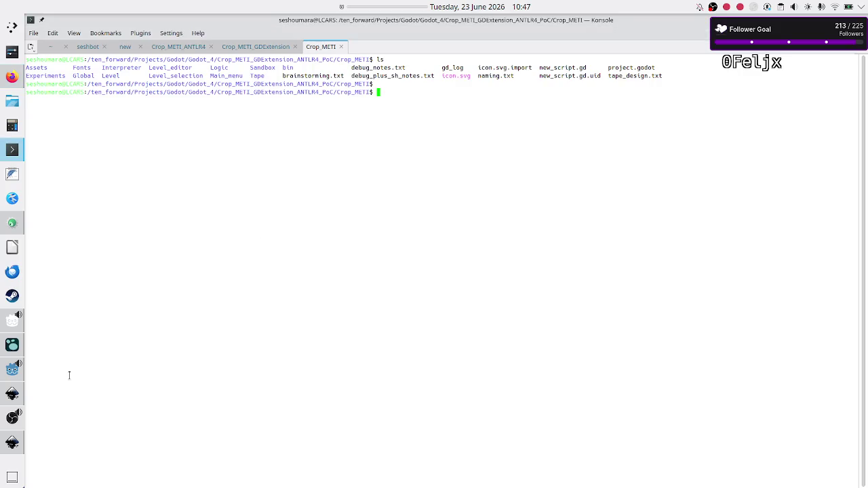
left_click(13, 371)
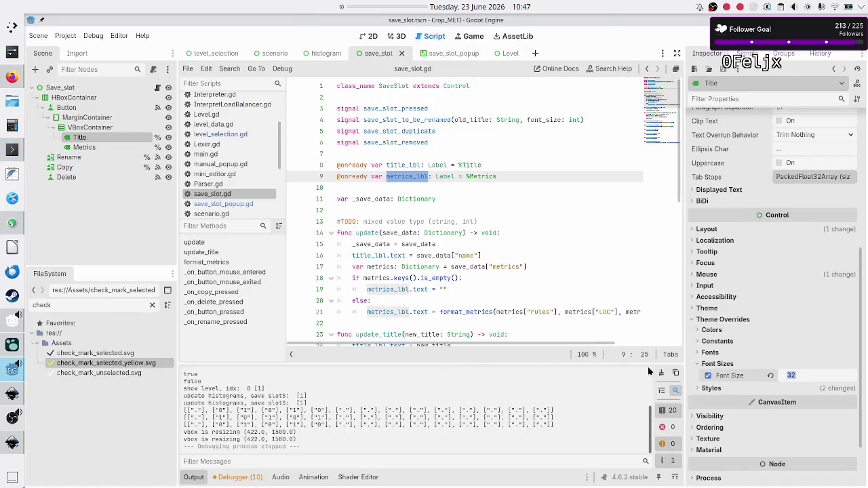
- Revert the Title label's font size to the default 16 px, then save and run the game
left_click(772, 378)
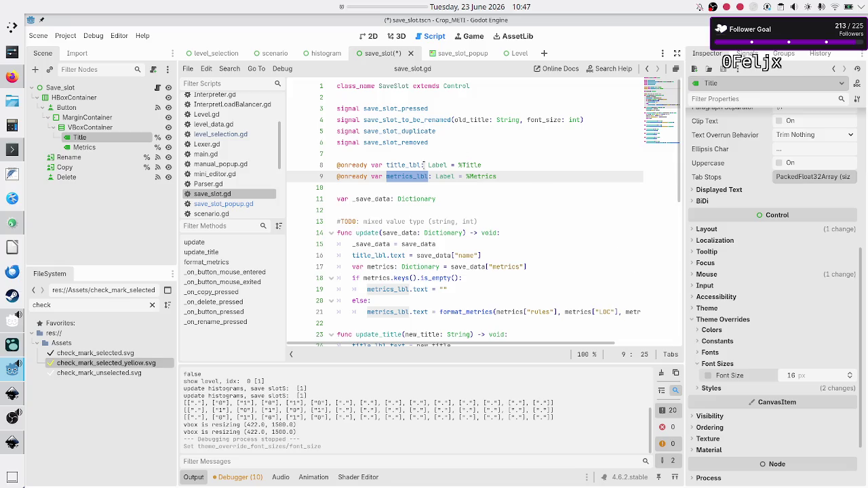
left_click(400, 188)
key("F5")
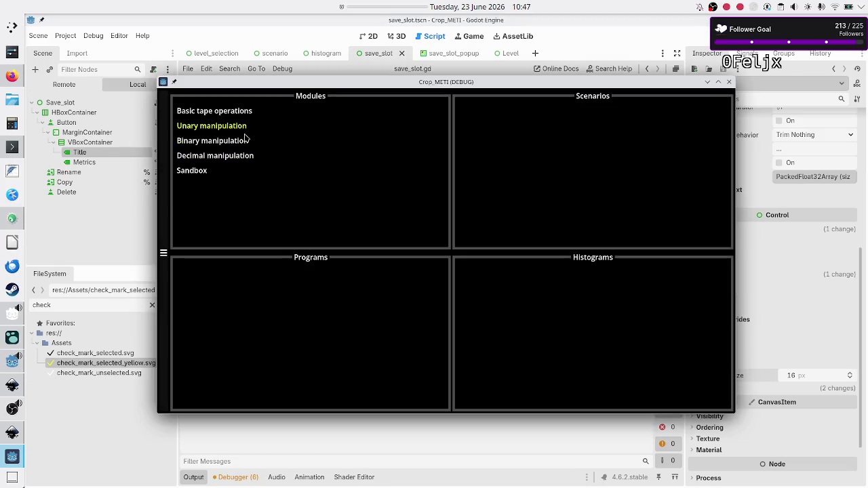
left_click(247, 139)
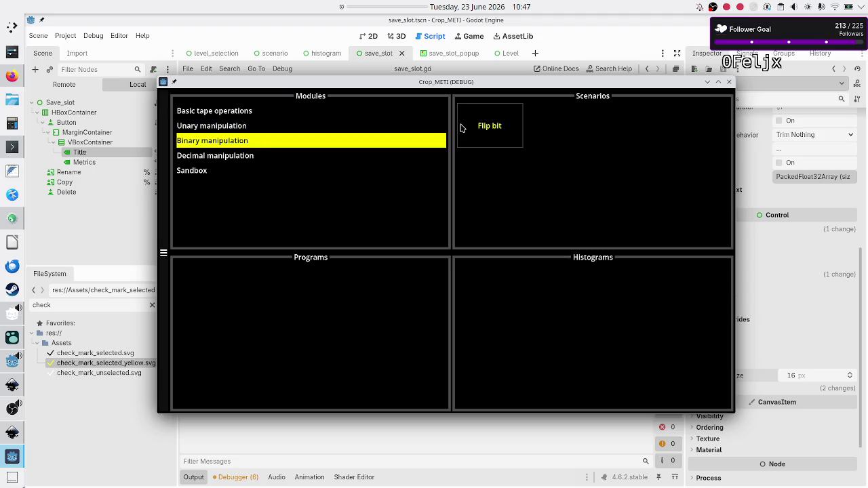
- In Flip bit, create a new program and toggle its title in and out of rename mode
left_click(461, 128)
left_click(323, 332)
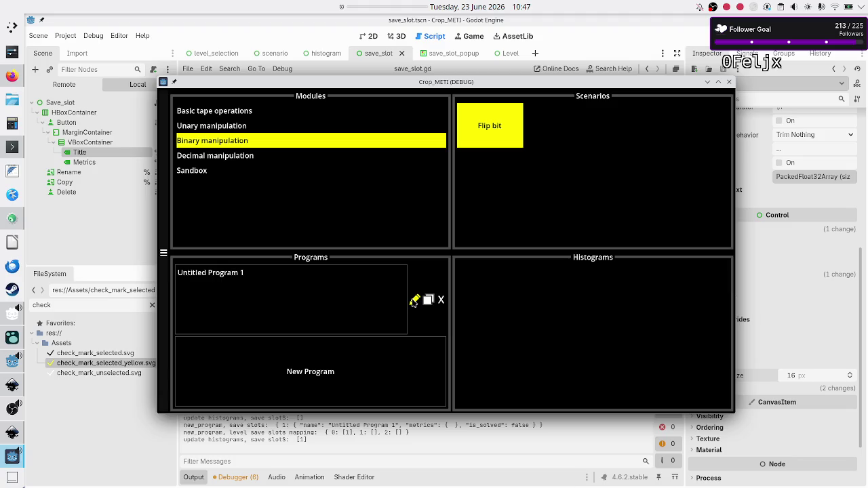
left_click(413, 301)
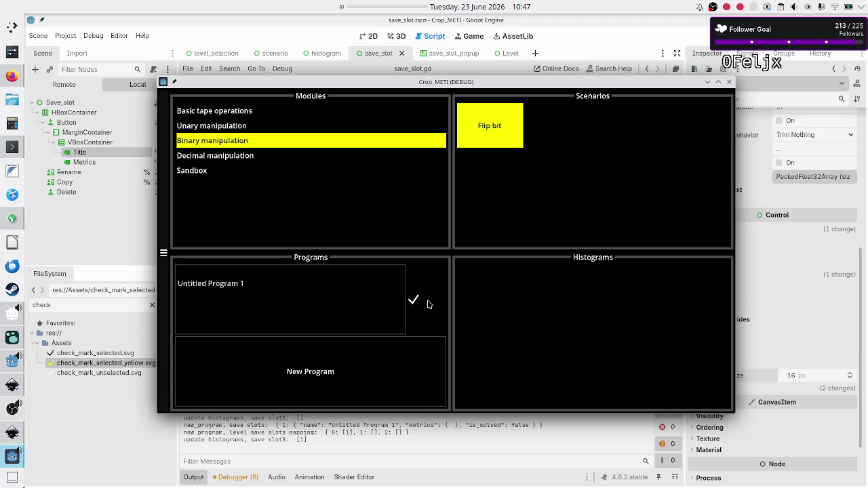
left_click(414, 301)
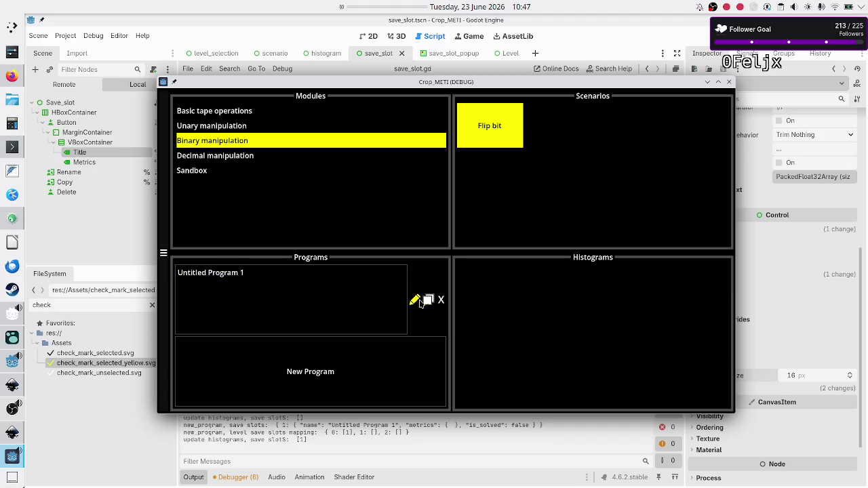
left_click(415, 303)
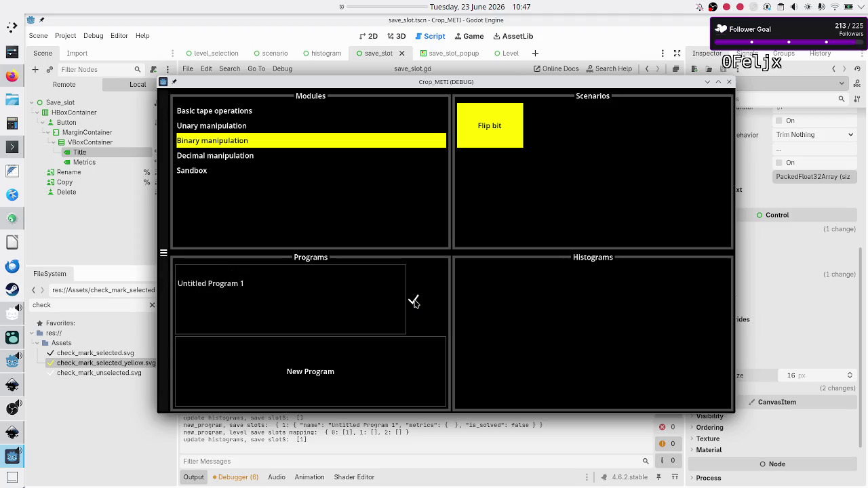
left_click(414, 302)
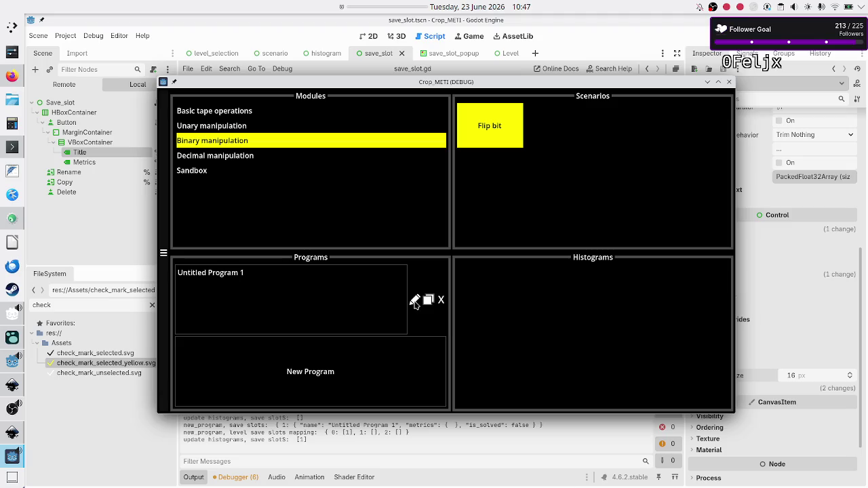
- Toggle Untitled Program 1's rename mode several more times, then close the game
left_click(415, 302)
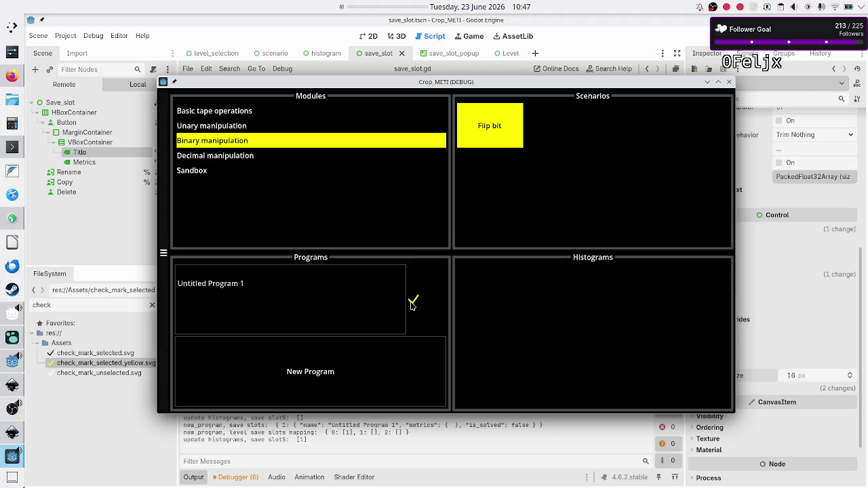
left_click(412, 305)
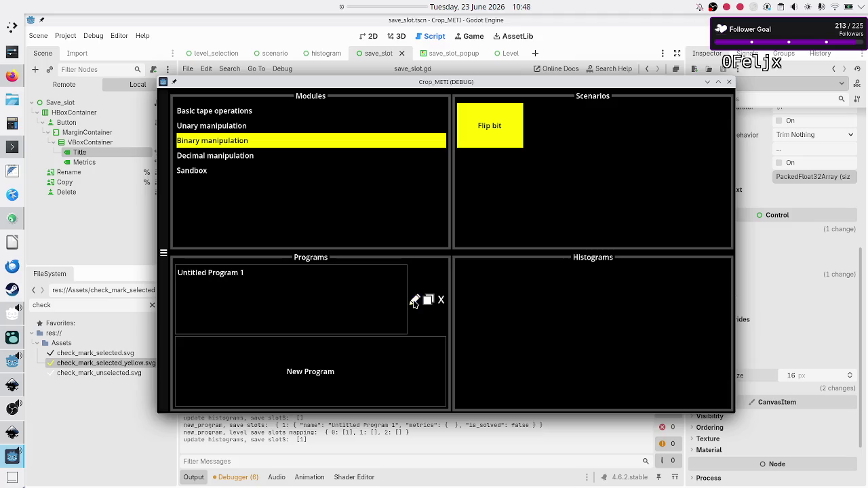
left_click(415, 301)
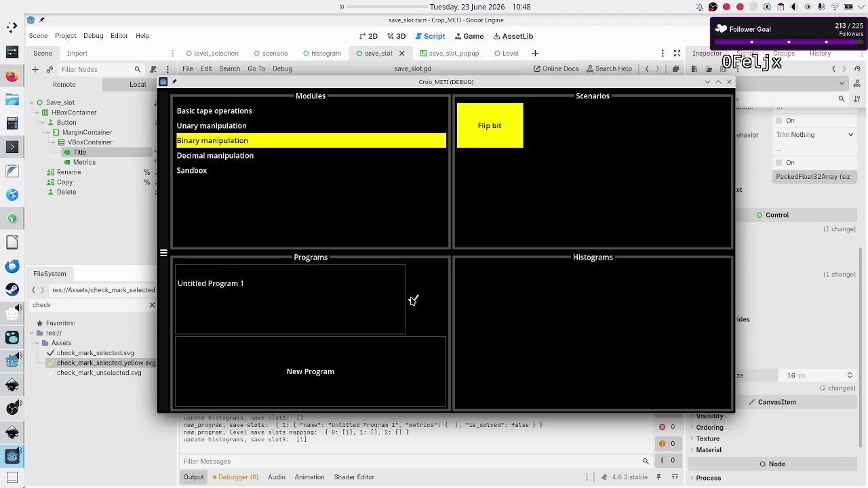
left_click(412, 302)
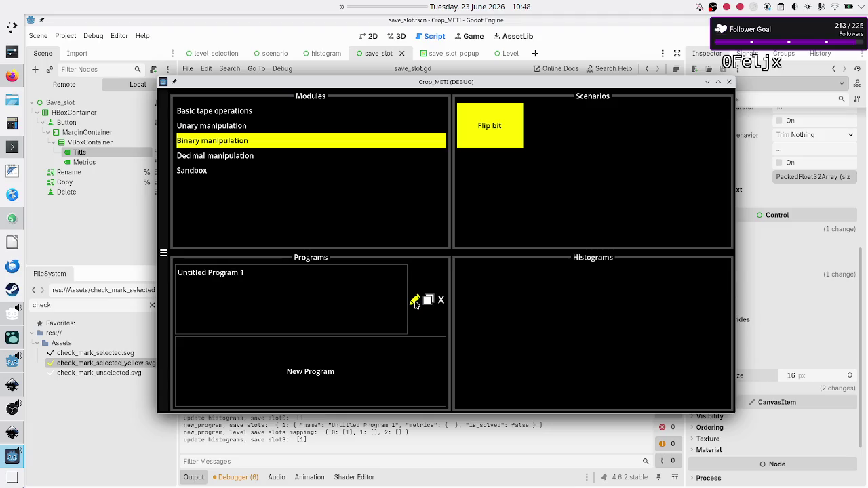
left_click(415, 302)
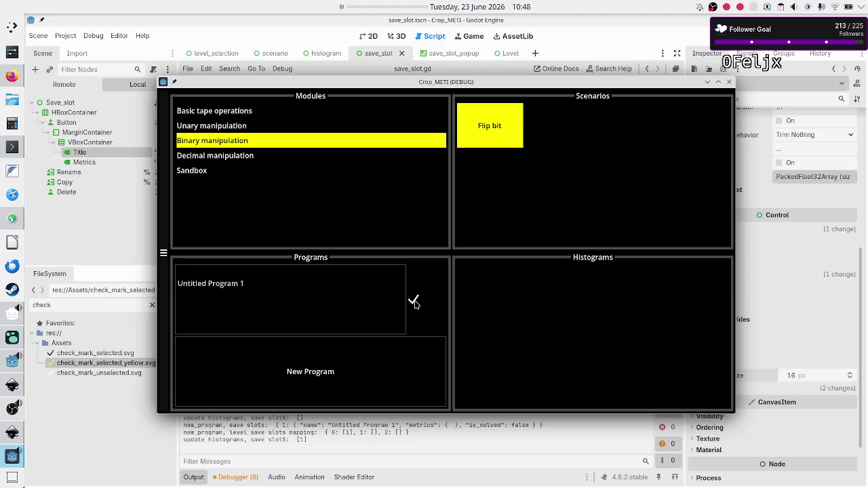
left_click(415, 302)
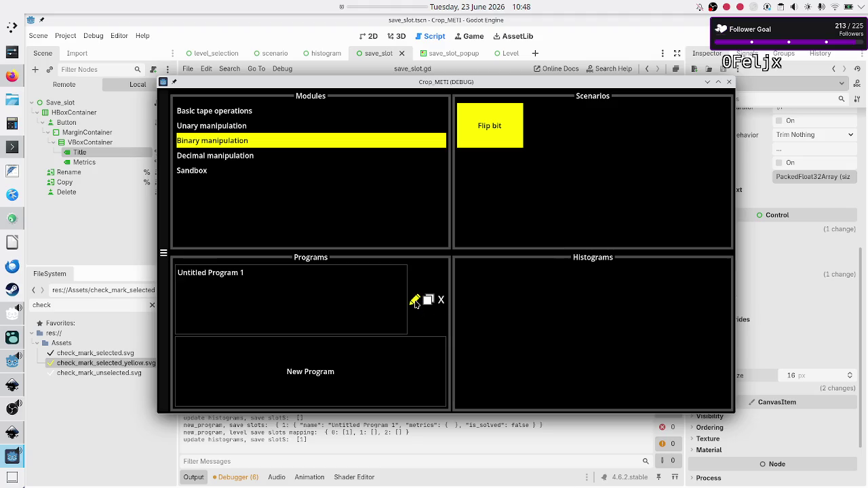
left_click(729, 81)
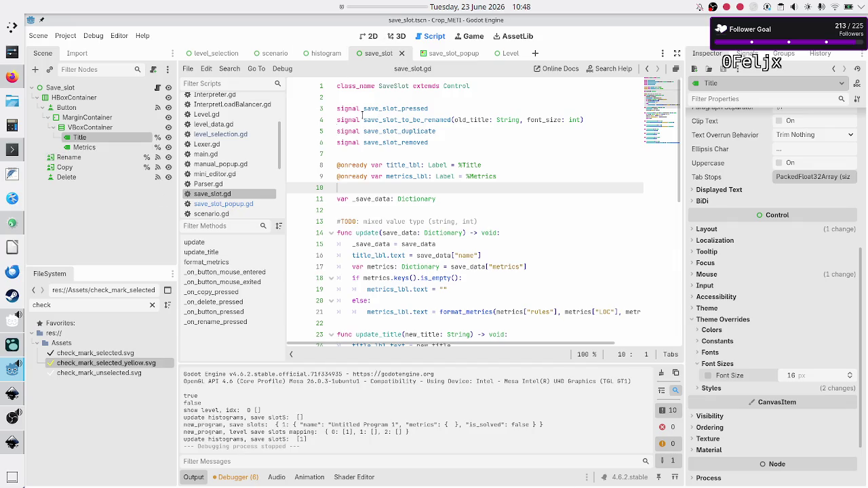
- Set the Title label's Vertical Alignment to Center
scroll(715, 150, "up", 5)
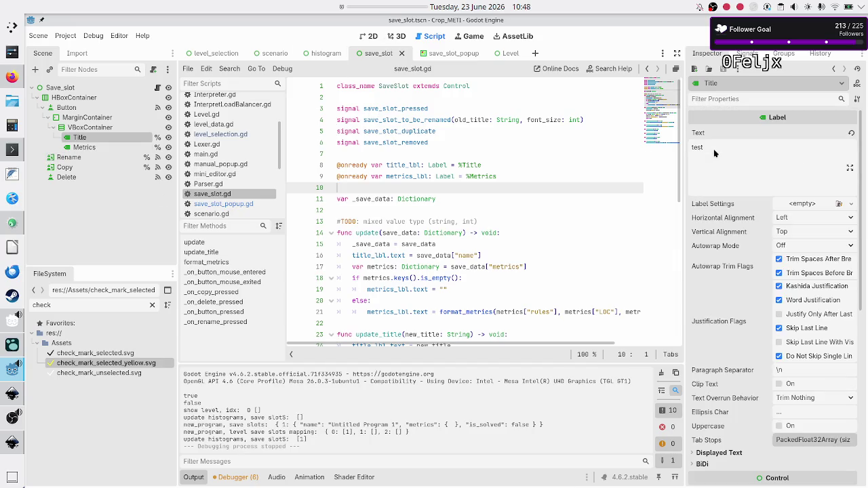
left_click(804, 232)
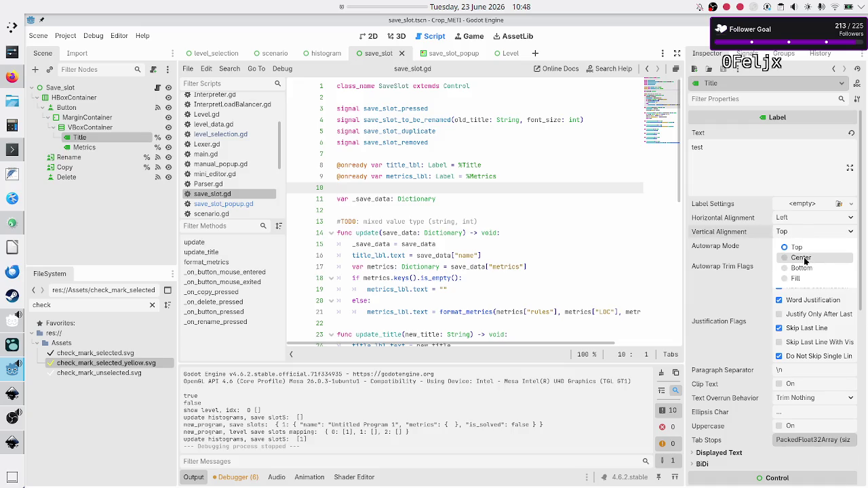
left_click(804, 258)
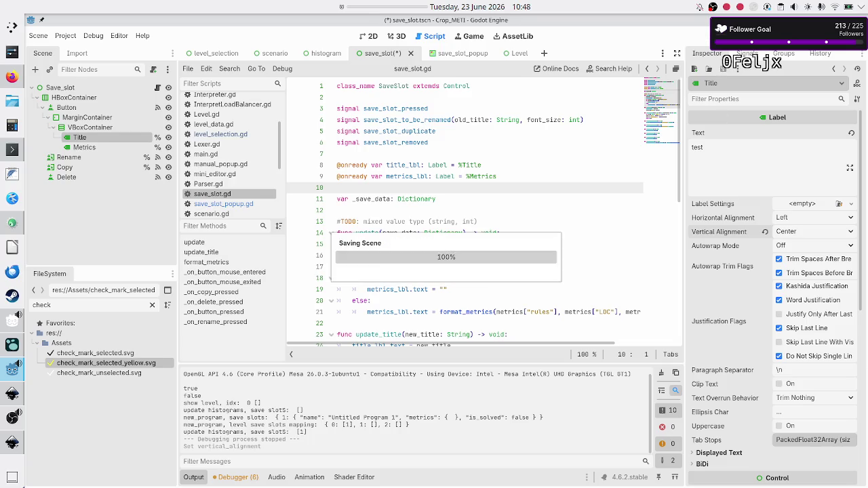
- Run the game, create a new program in Binary manipulation > Flip bit, and return to the editor
key("F5")
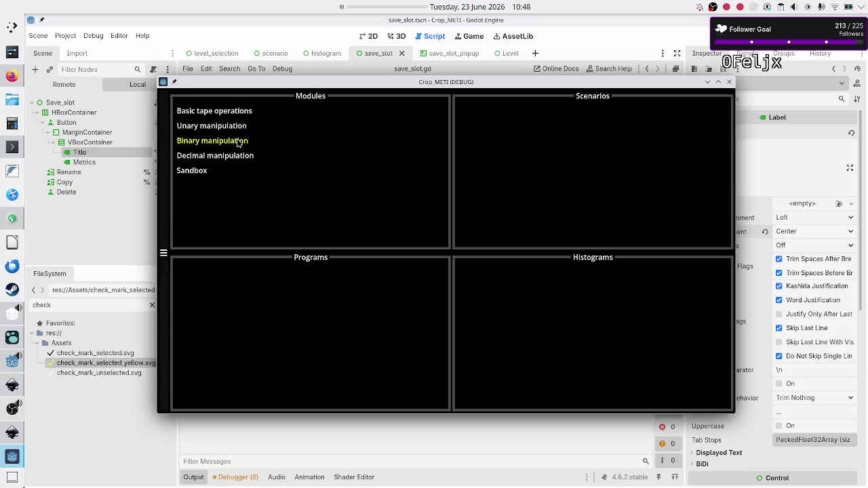
left_click(238, 141)
left_click(475, 146)
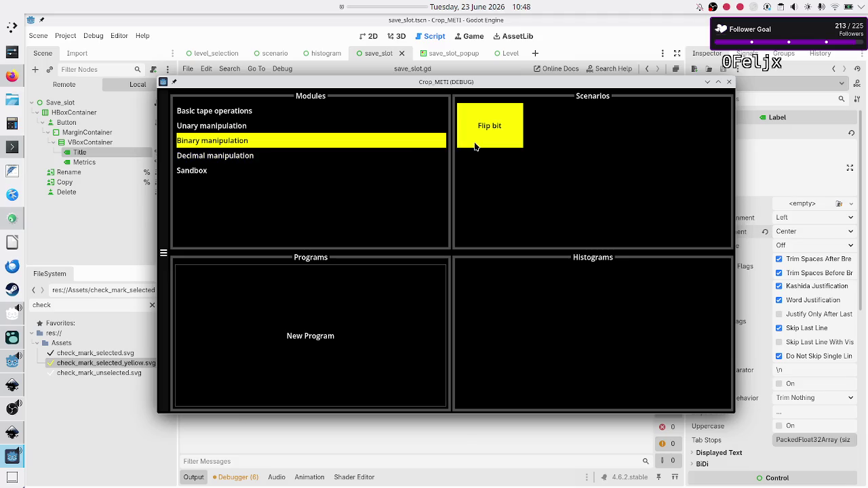
left_click(349, 307)
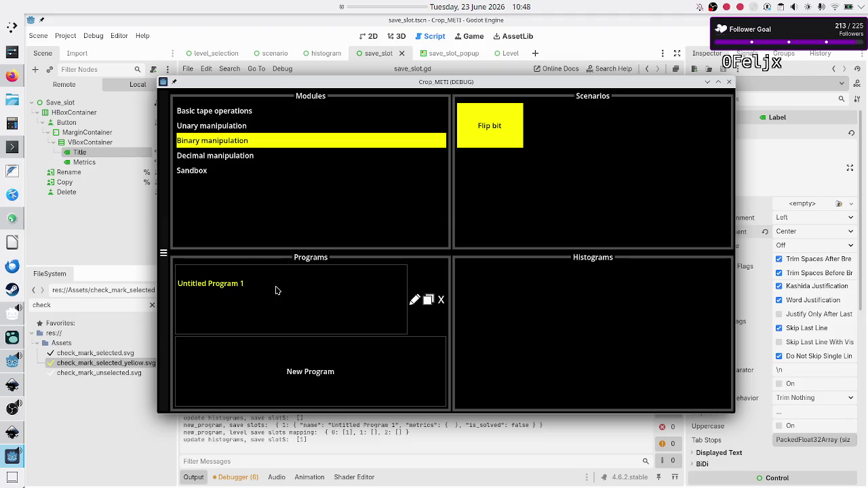
left_click(84, 220)
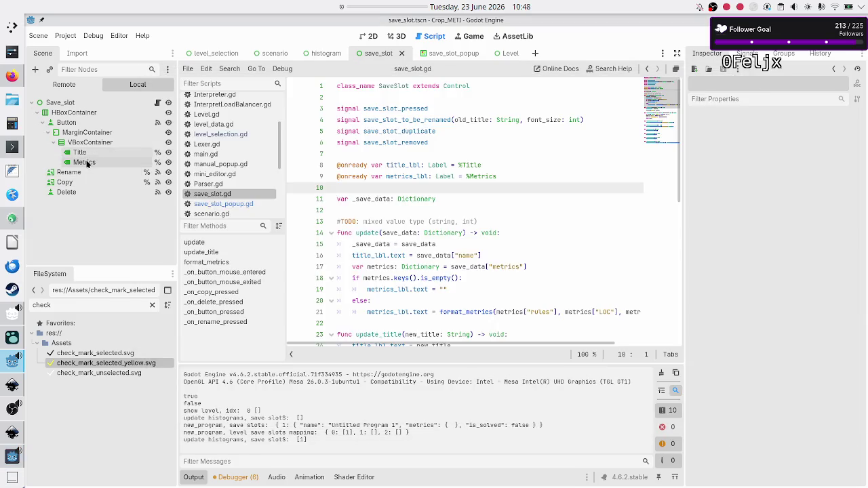
- Check that the Metrics label's vertical alignment is Center, then run the game again
left_click(86, 163)
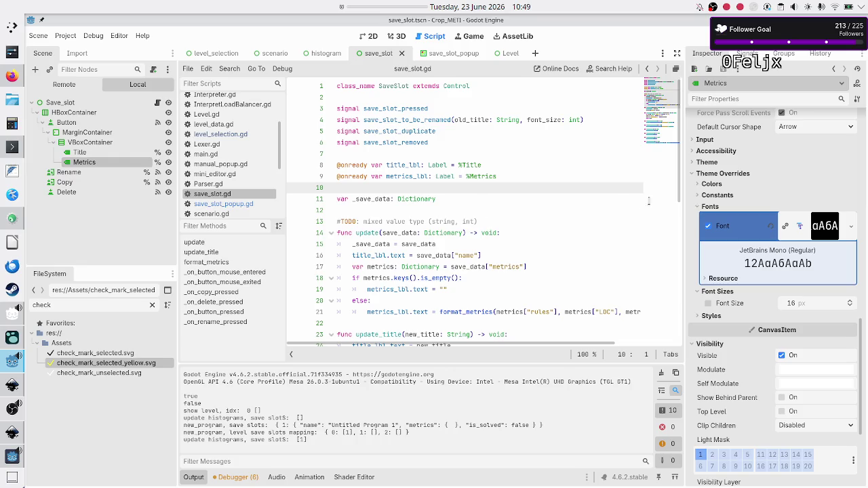
scroll(741, 180, "up", 10)
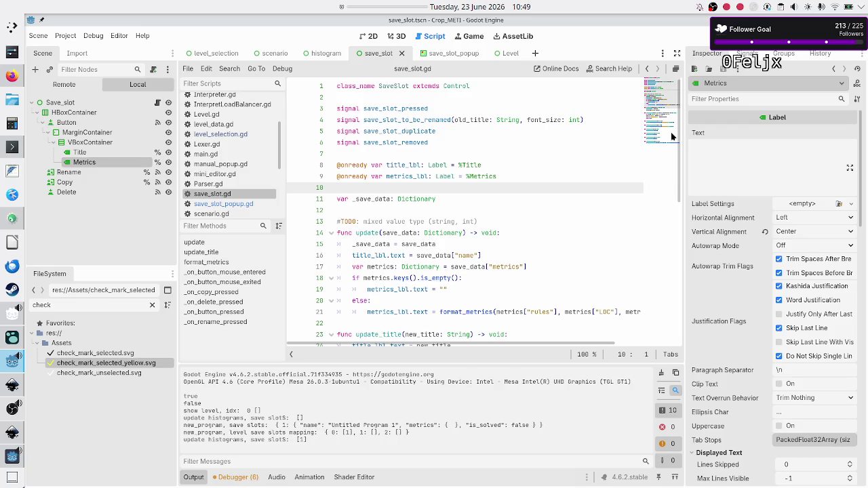
key("F5")
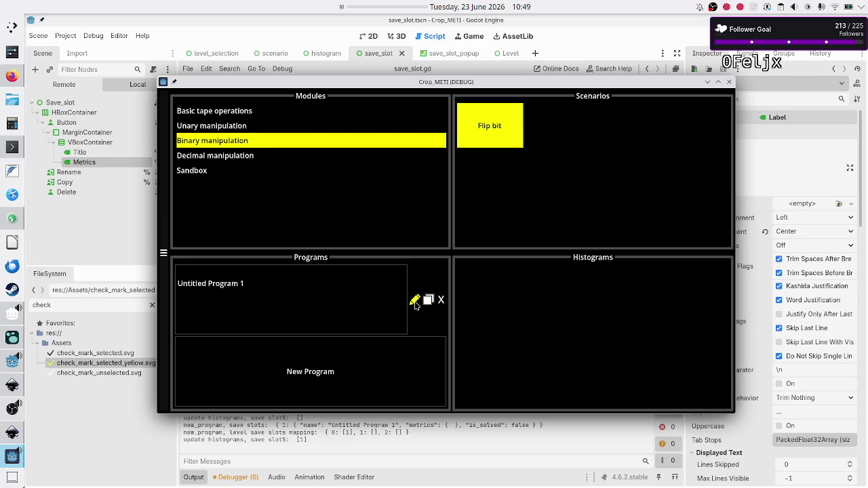
- Toggle Untitled Program 1 in and out of rename mode several times
left_click(415, 303)
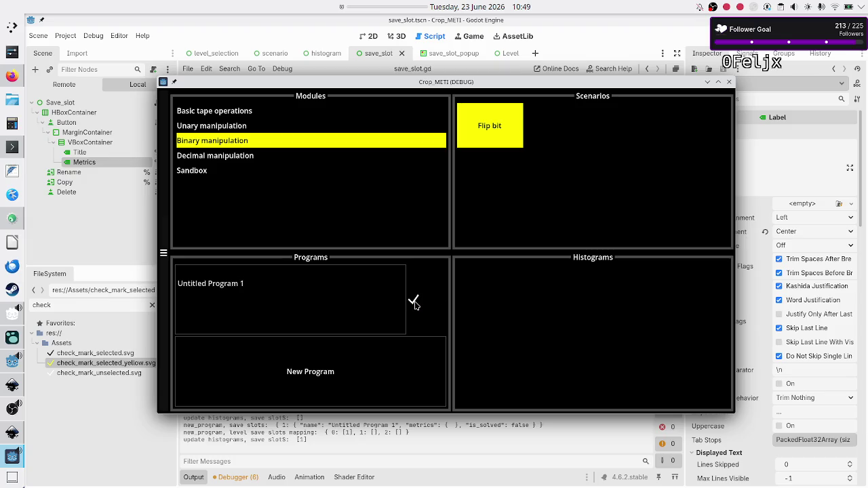
left_click(415, 304)
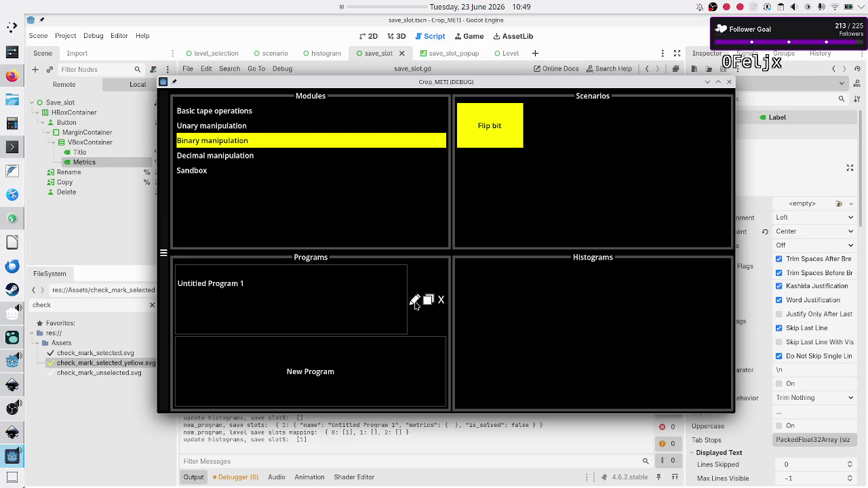
left_click(416, 304)
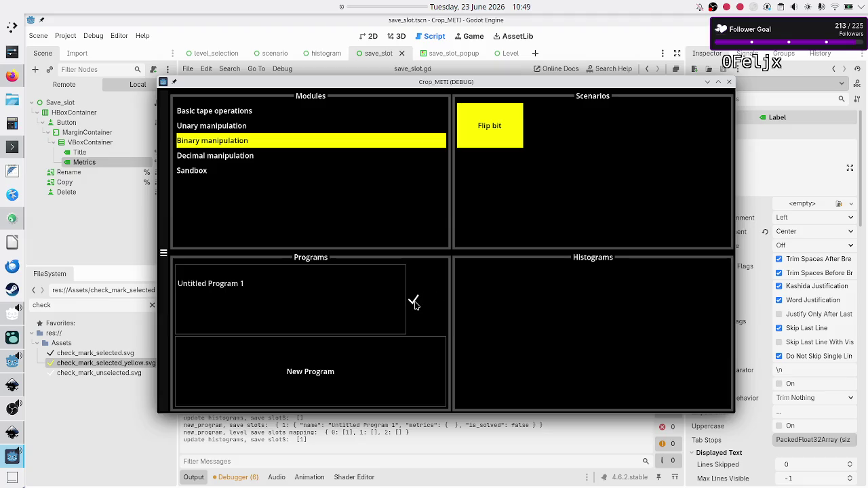
left_click(415, 304)
left_click(415, 304)
left_click(415, 304)
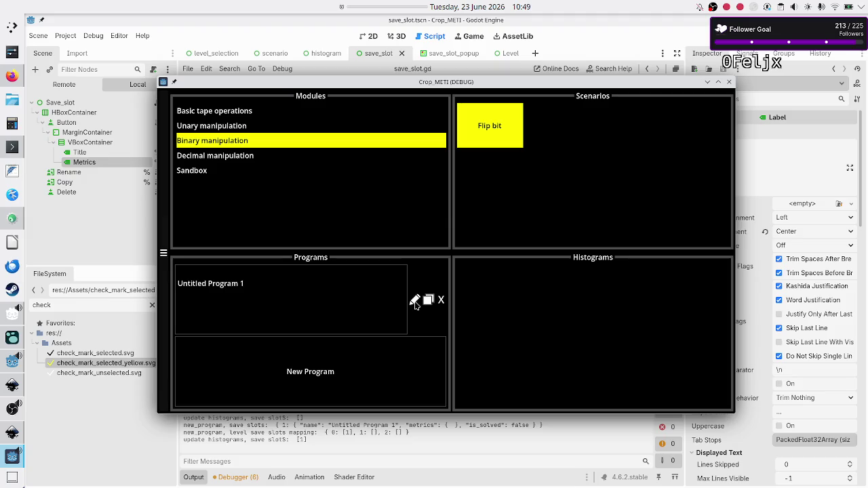
left_click(416, 304)
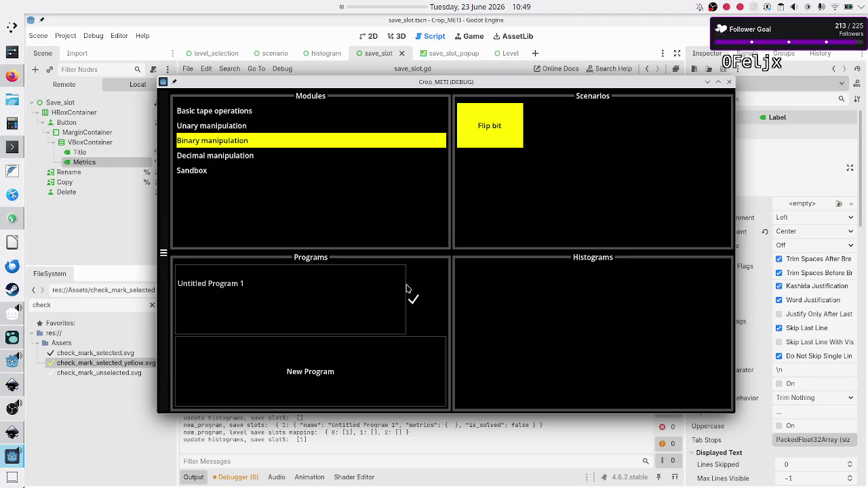
left_click(415, 304)
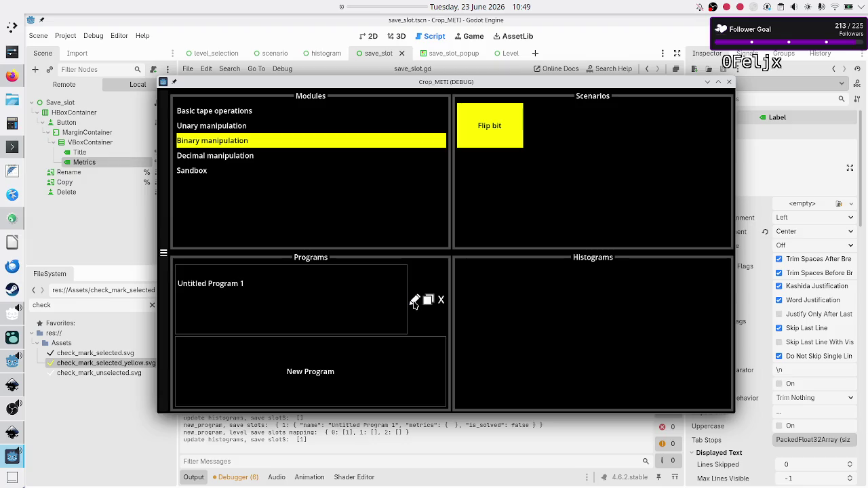
- Keep retesting rename mode, confirm the unchanged name, then duplicate the Untitled Program 1 slot
left_click(415, 303)
left_click(415, 304)
left_click(415, 304)
left_click(415, 303)
left_click(412, 300)
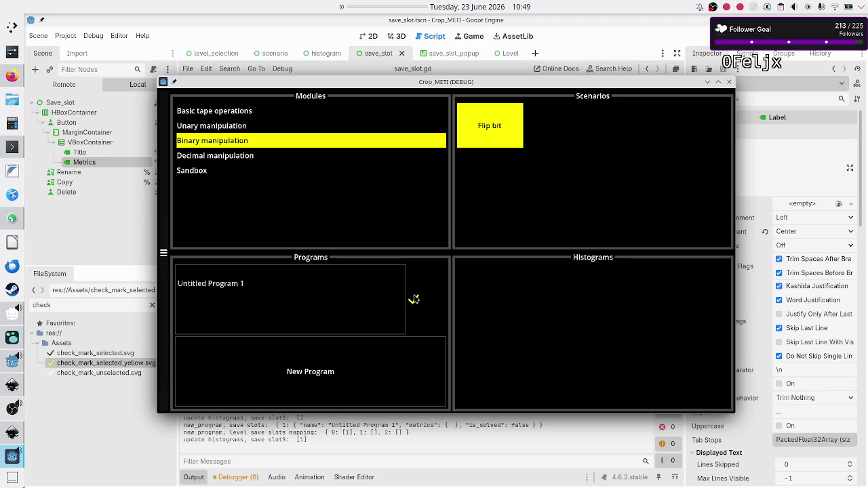
left_click(414, 301)
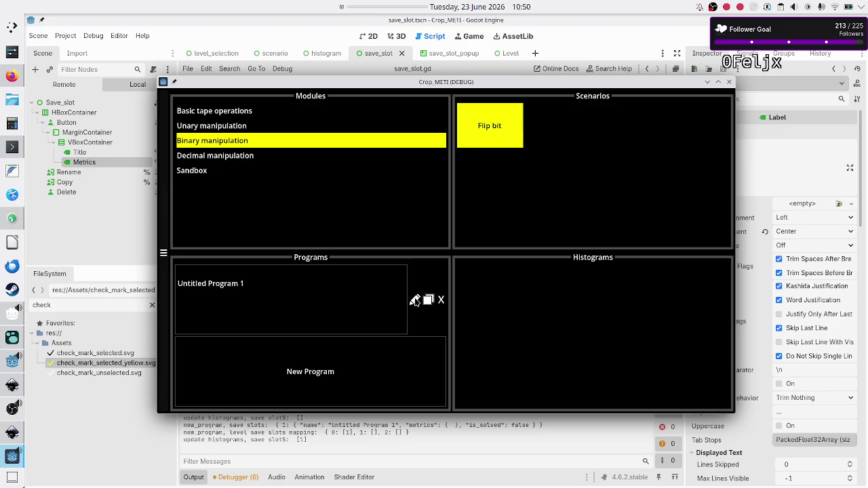
left_click(415, 301)
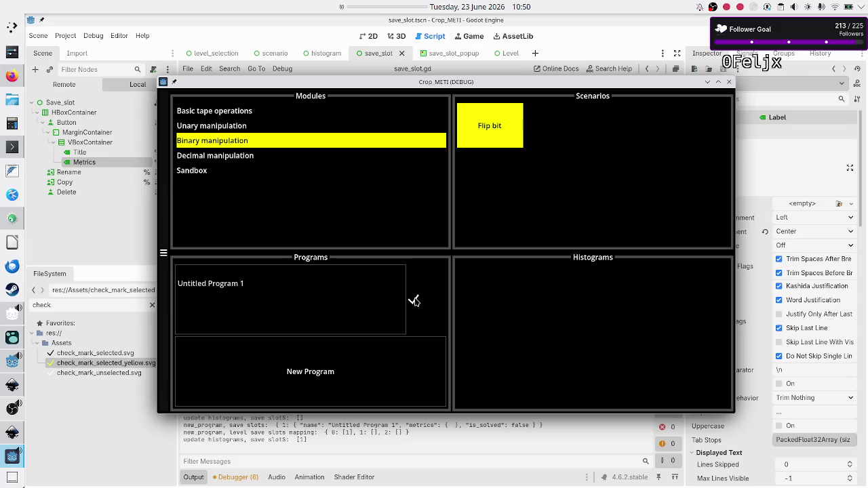
left_click(415, 301)
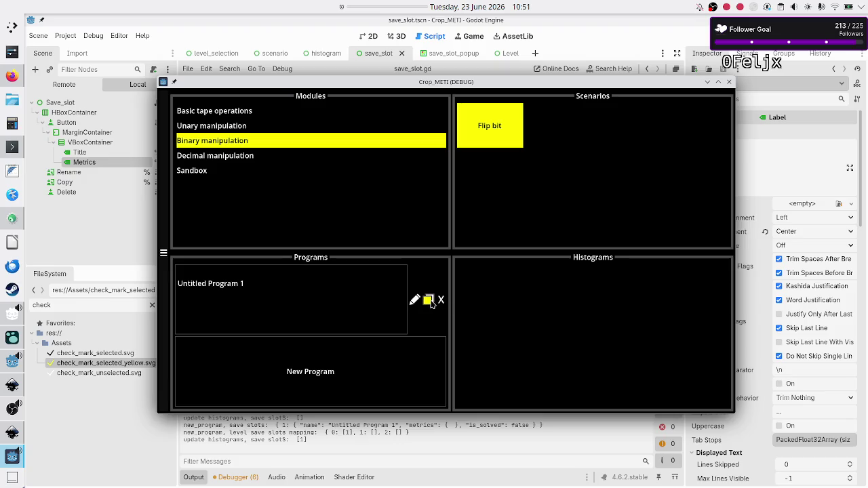
left_click(429, 301)
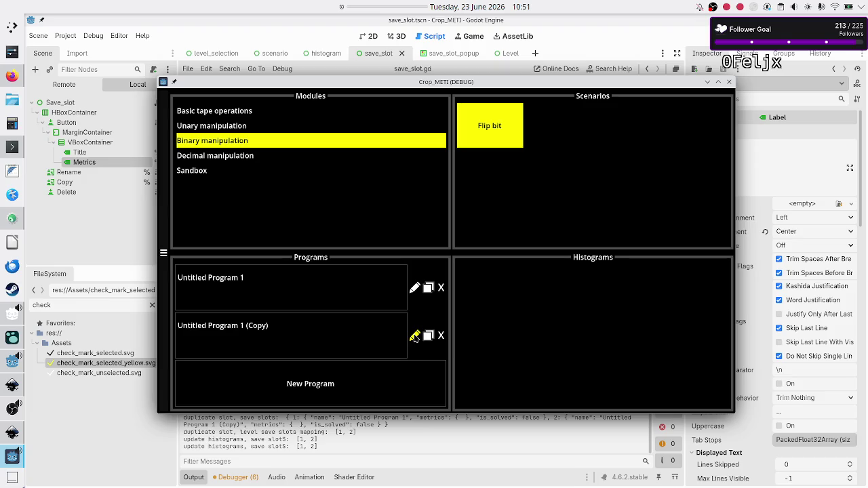
- Rename the copied slot to 'Untitled Program 1' by deleting ' (Copy)', then reopen it for editing
left_click(415, 336)
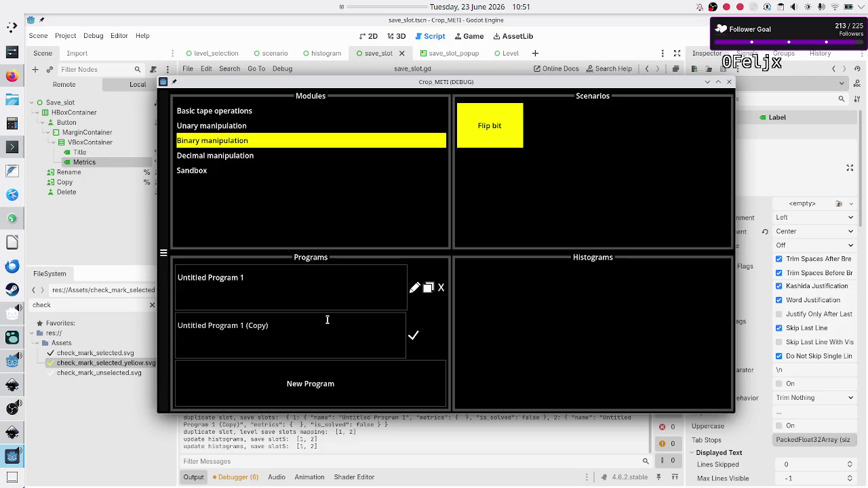
key("BackSpace")
key("BackSpace")
key("BackSpace")
left_click(412, 334)
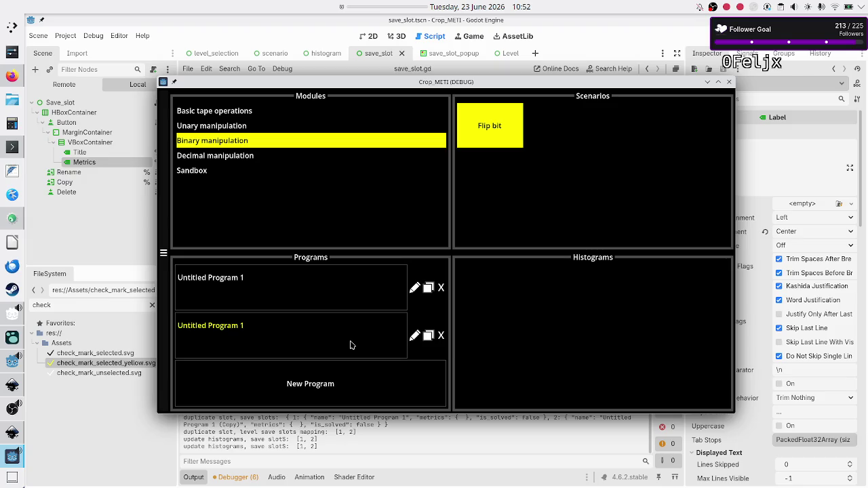
left_click(414, 336)
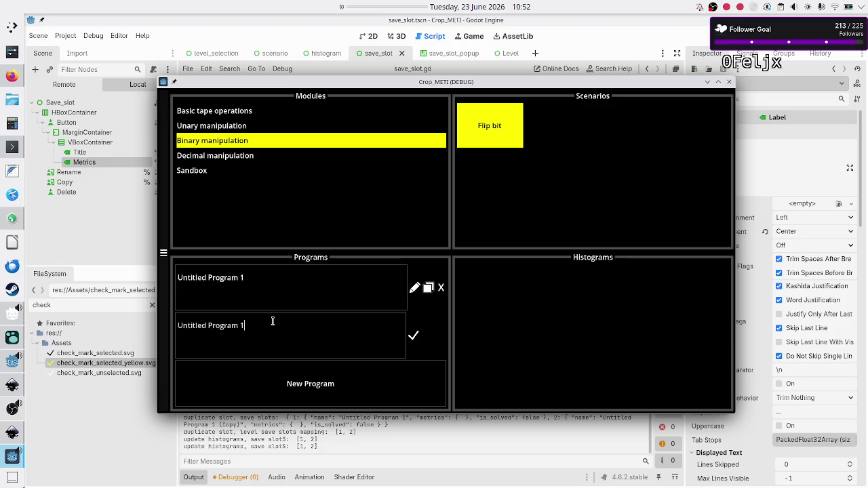
- Confirm the second slot's name, delete it, and duplicate Untitled Program 1 twice into three slots
left_click(415, 337)
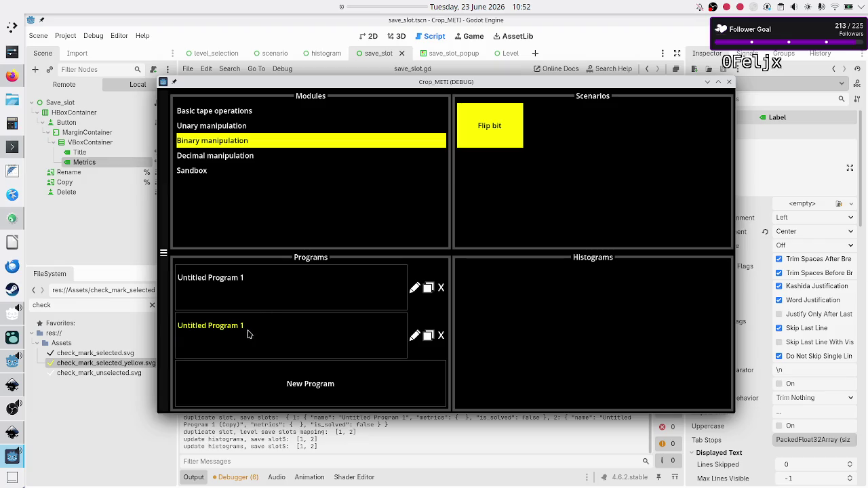
left_click(441, 337)
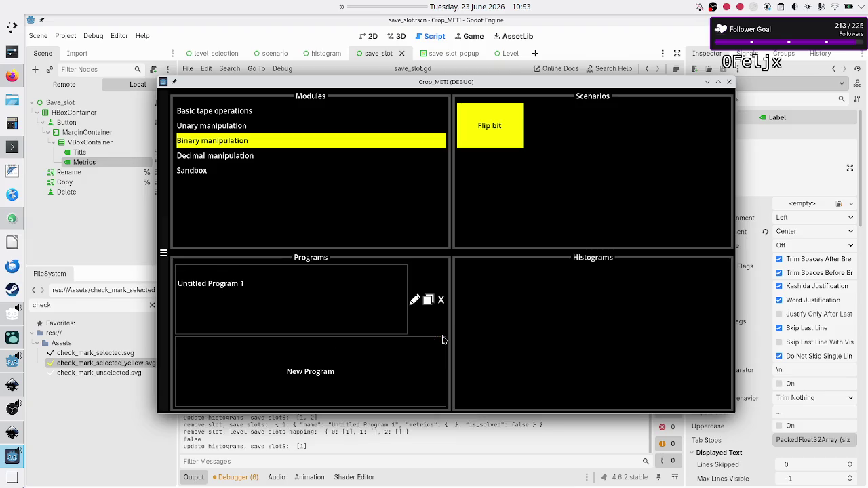
left_click(428, 300)
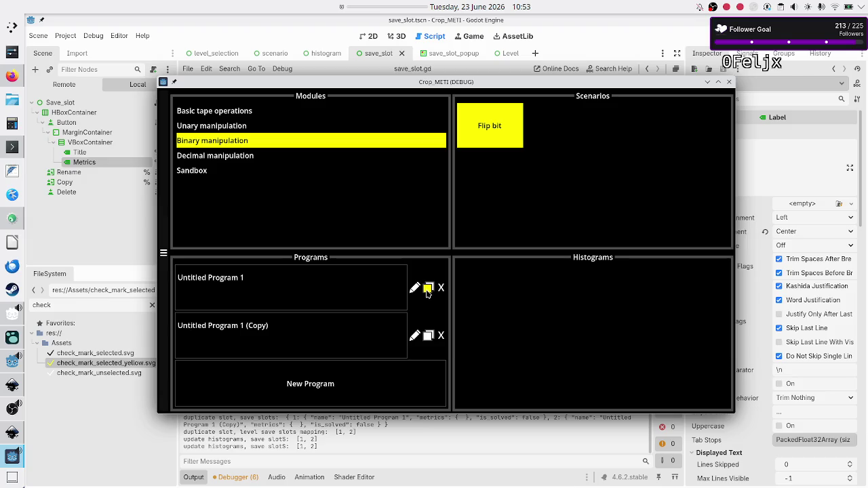
left_click(428, 335)
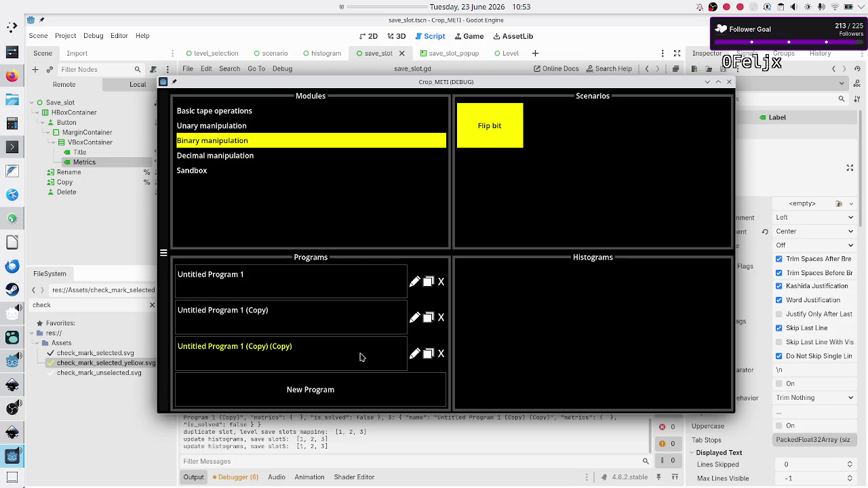
- Delete and recreate the third slot, then retest renaming it by moving the caret right
left_click(415, 365)
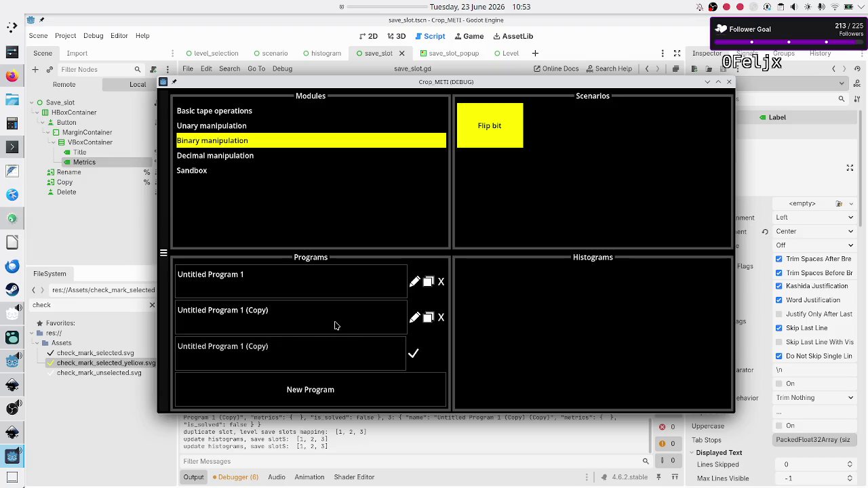
left_click(414, 355)
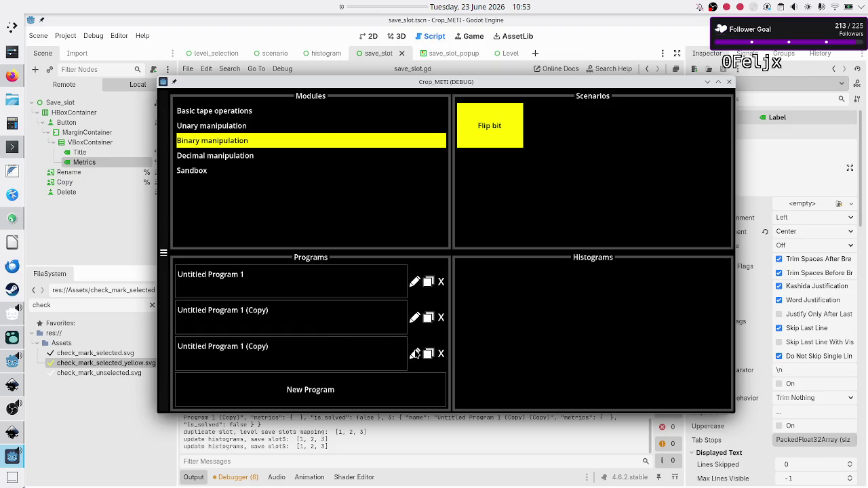
left_click(441, 353)
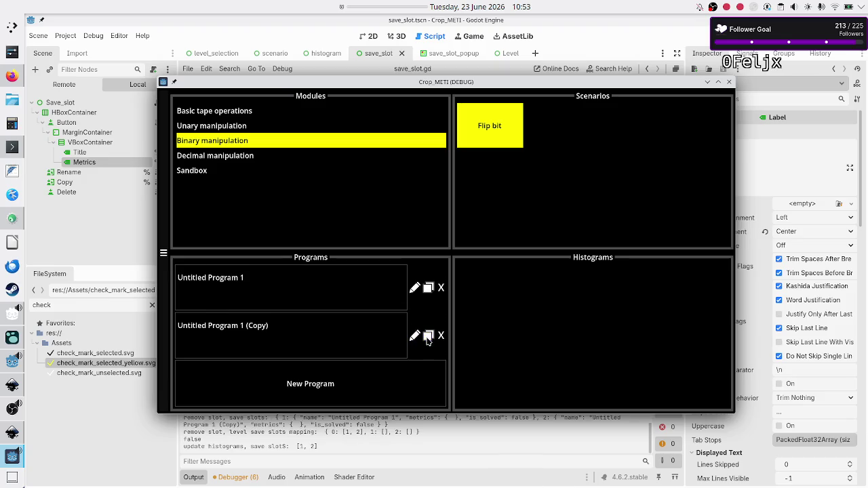
left_click(427, 337)
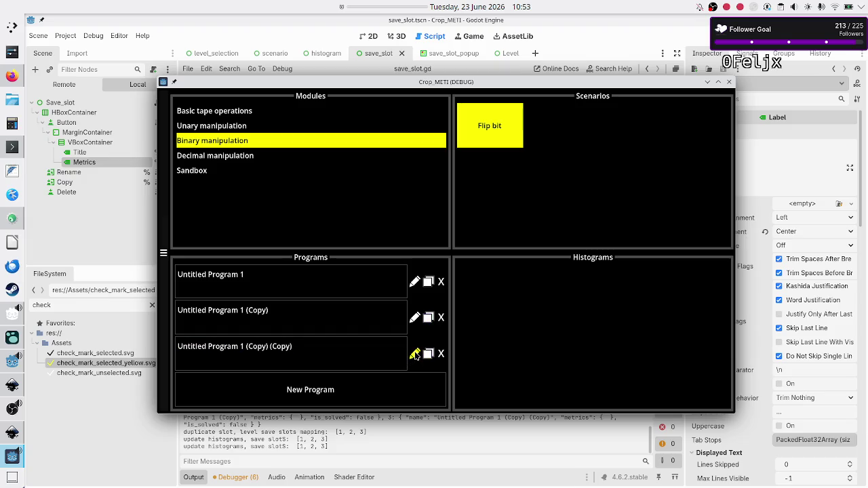
left_click(414, 354)
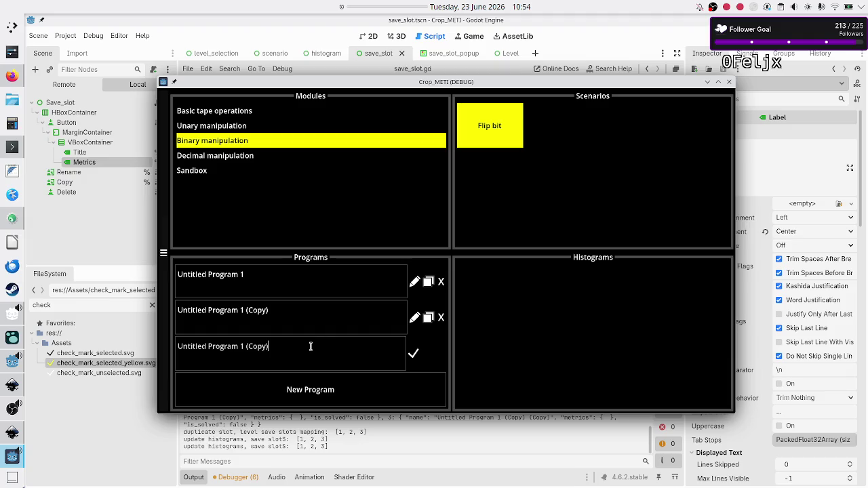
key("Right")
key("Right")
key("Right")
key("Right")
key("Right")
key("Right")
key("Right")
key("Right")
key("Right")
key("Right")
- Confirm the third slot's name, duplicate it into a fourth, then close the game
left_click(413, 353)
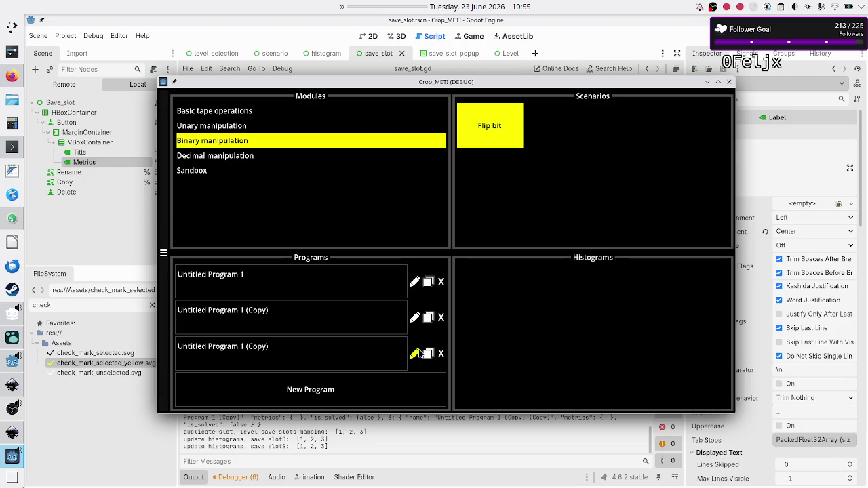
left_click(428, 354)
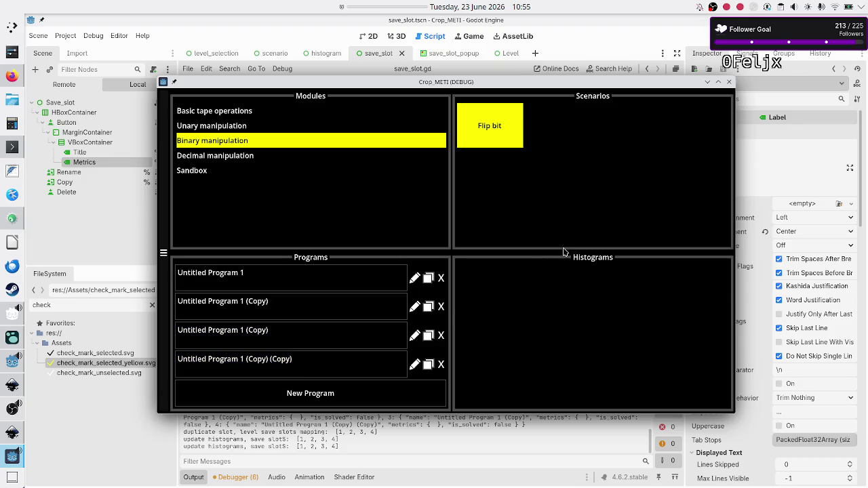
left_click(729, 81)
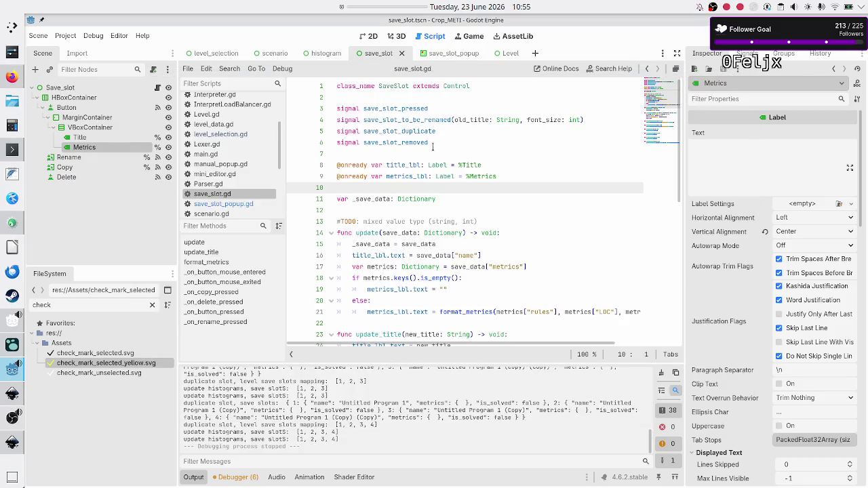
- Change the save_slot_popup Title field's Max Length from 25 to 0, save the scene and run the project
left_click(441, 54)
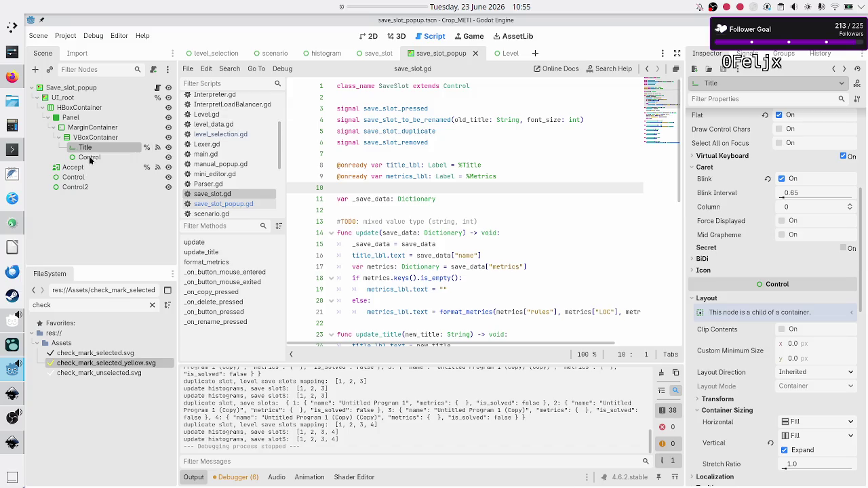
scroll(720, 176, "up", 5)
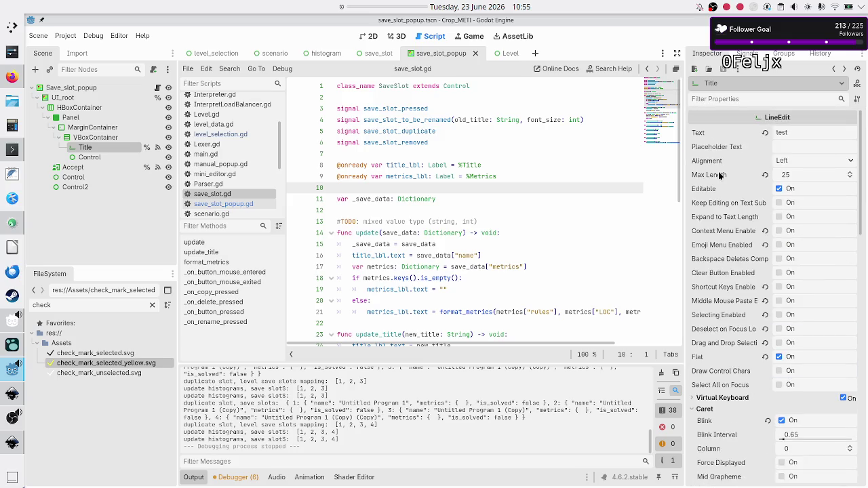
left_click(765, 175)
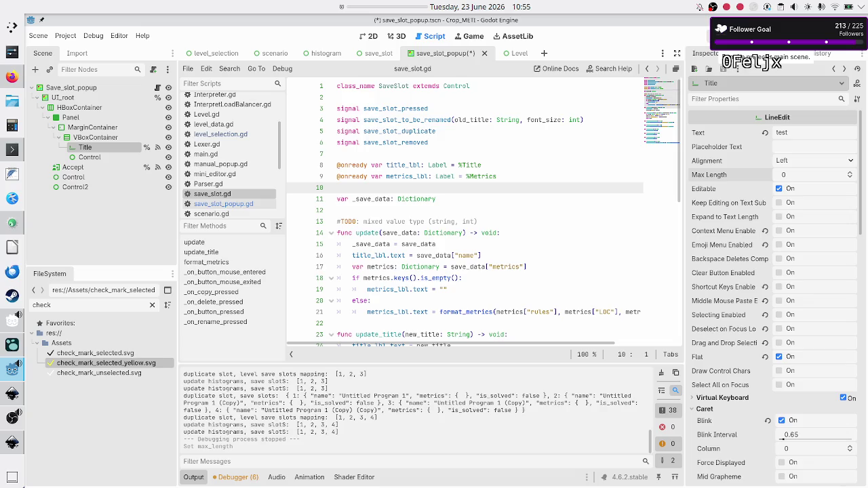
left_click(719, 35)
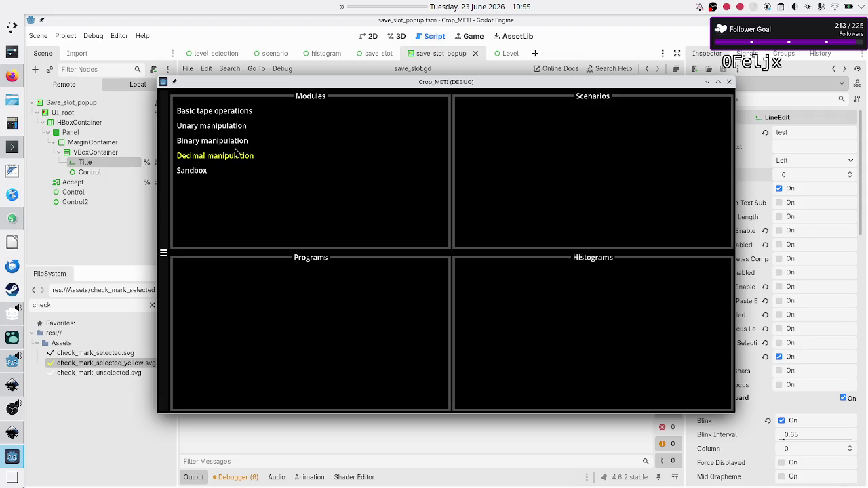
- In the game, open Binary manipulation > Flip bit and add a new untitled program
left_click(238, 142)
left_click(494, 130)
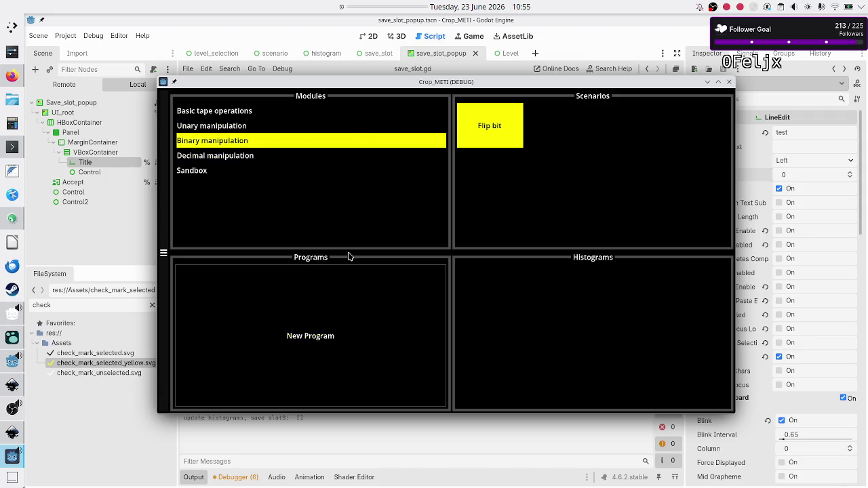
left_click(285, 341)
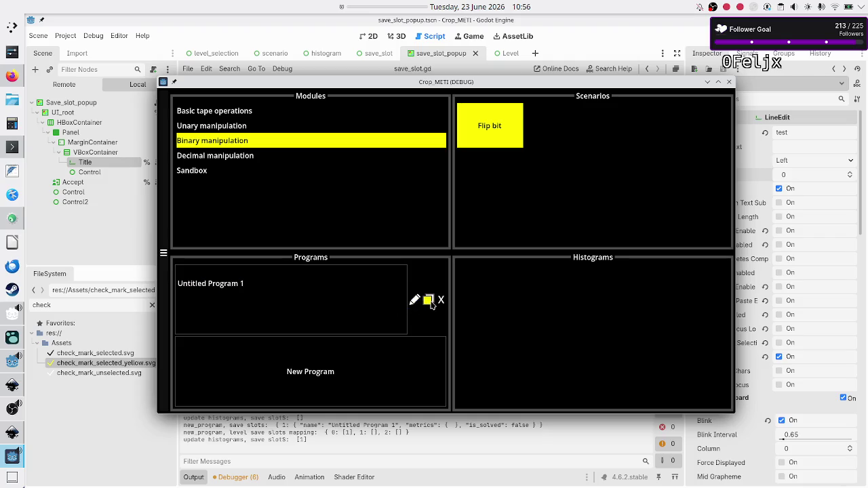
- Duplicate the program three times, toggle renaming on the fourth slot, then close the game
left_click(429, 300)
left_click(428, 335)
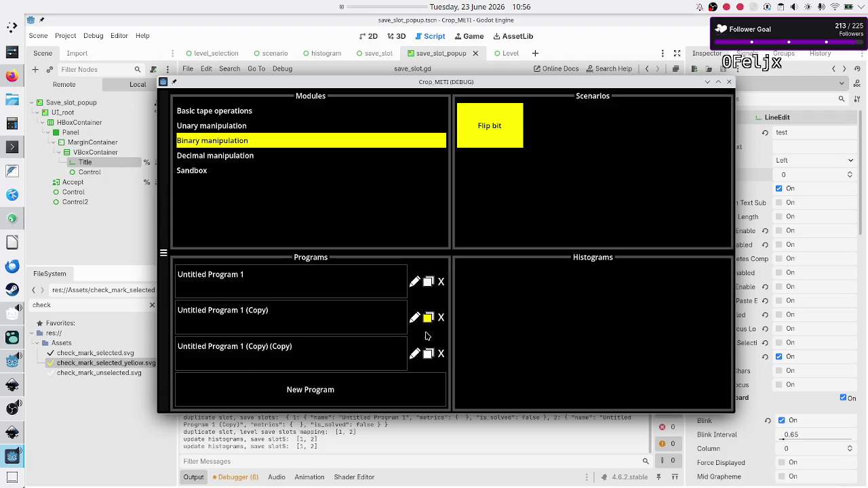
left_click(426, 357)
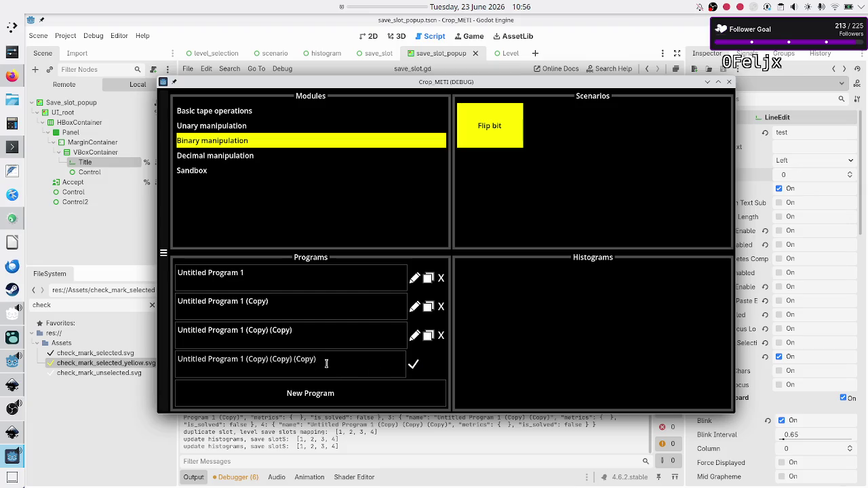
left_click(413, 364)
left_click(414, 366)
left_click(730, 82)
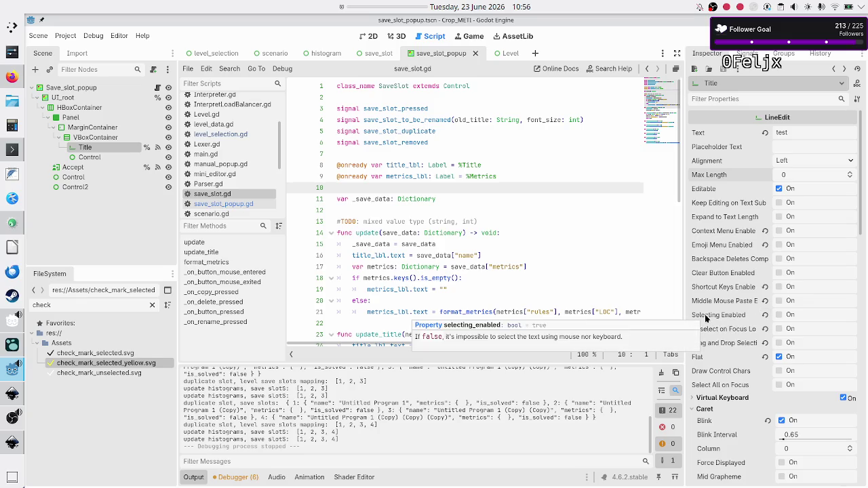
- Check Selecting Enabled and Caret Force Displayed on the Title field, and edit its caret Column value
left_click(778, 315)
scroll(740, 375, "down", 3)
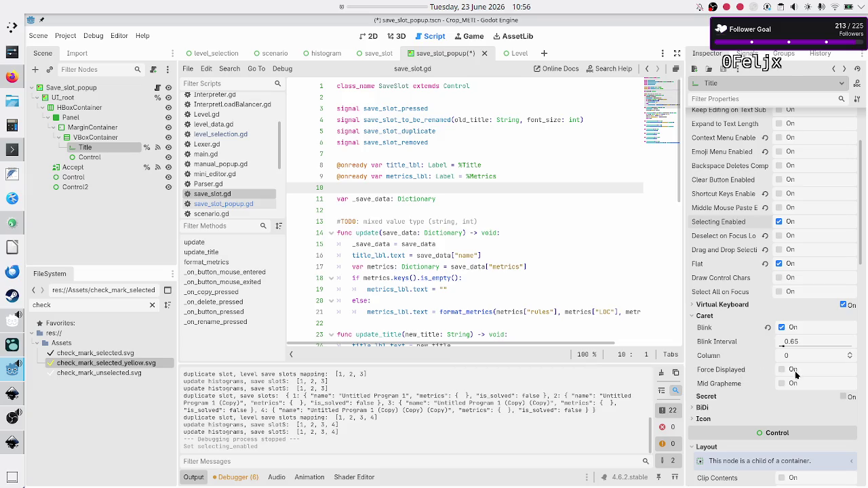
left_click(782, 369)
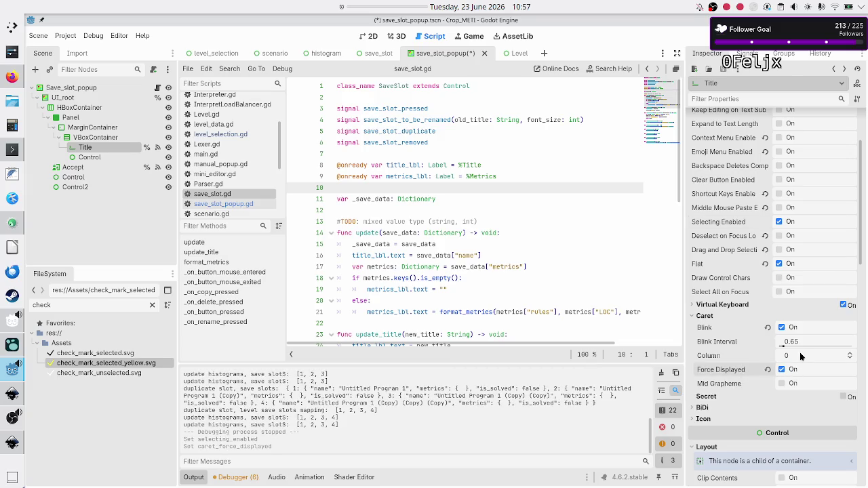
left_click(800, 355)
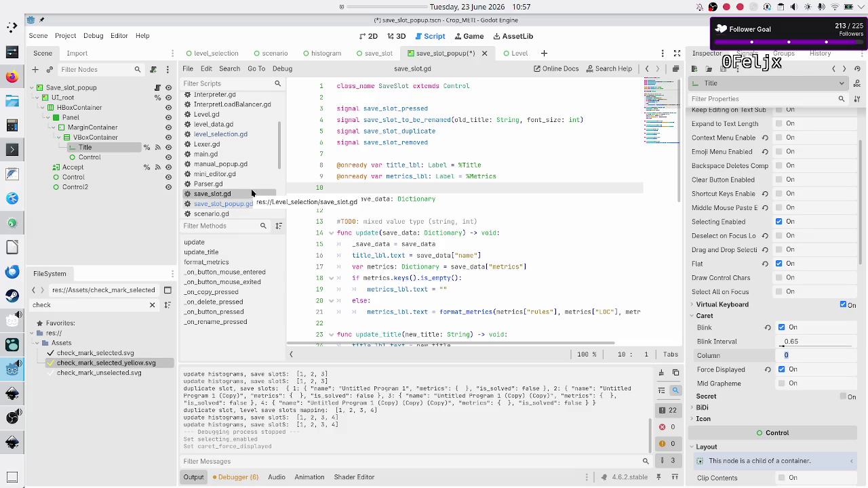
left_click(157, 88)
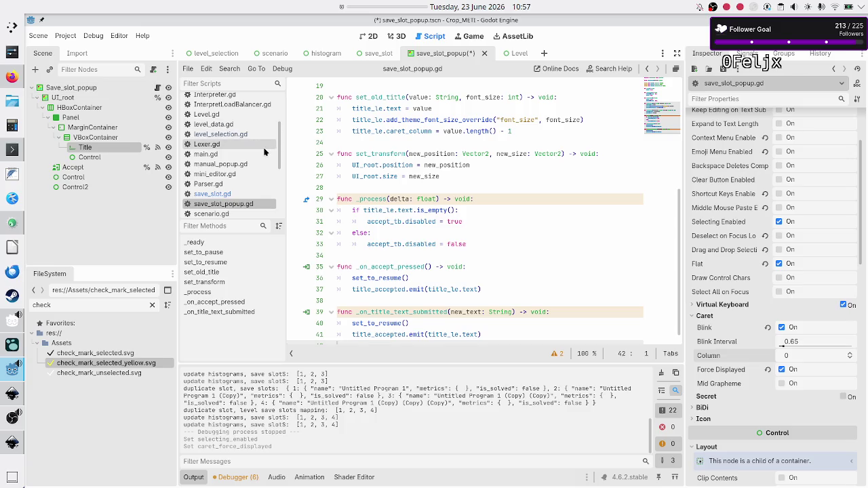
- In save_slot_popup.gd, start a 'tit' line inside _ready, then discard it
left_click(419, 221)
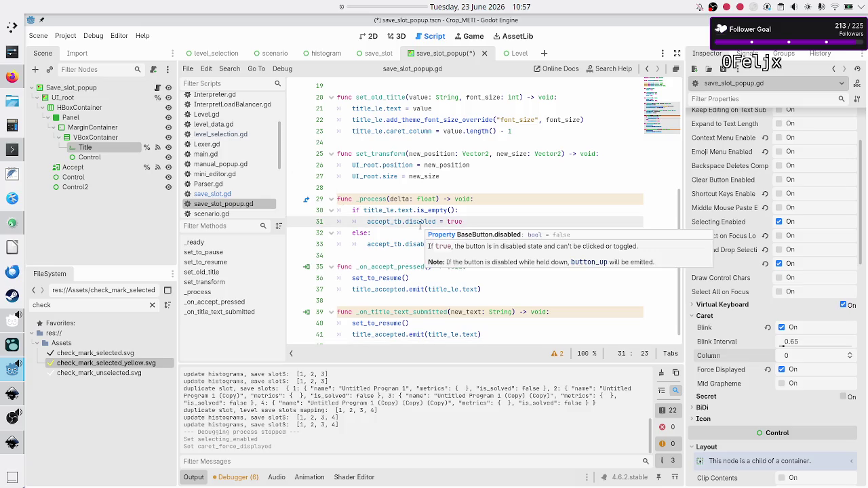
scroll(420, 224, "up", 6)
left_click(440, 197)
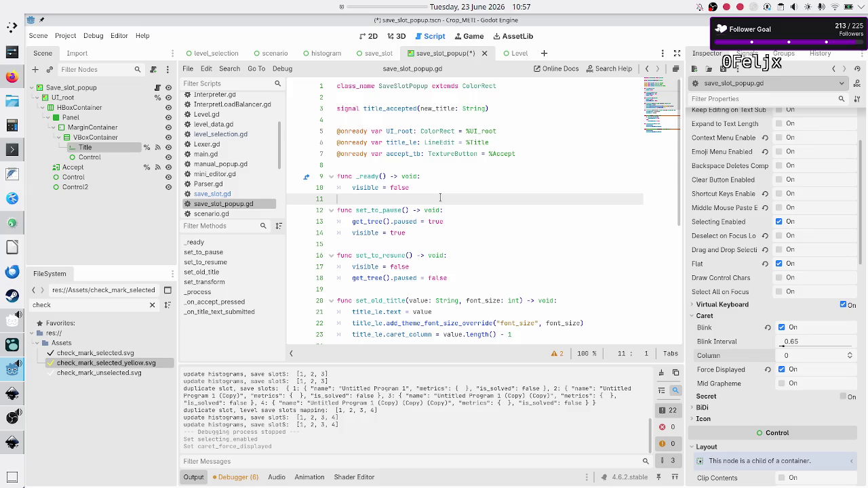
key("Up")
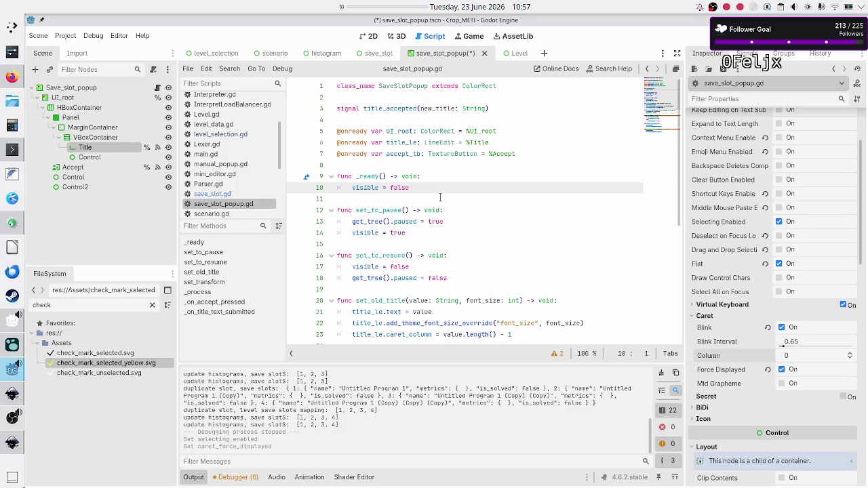
key("Left")
key("Return")
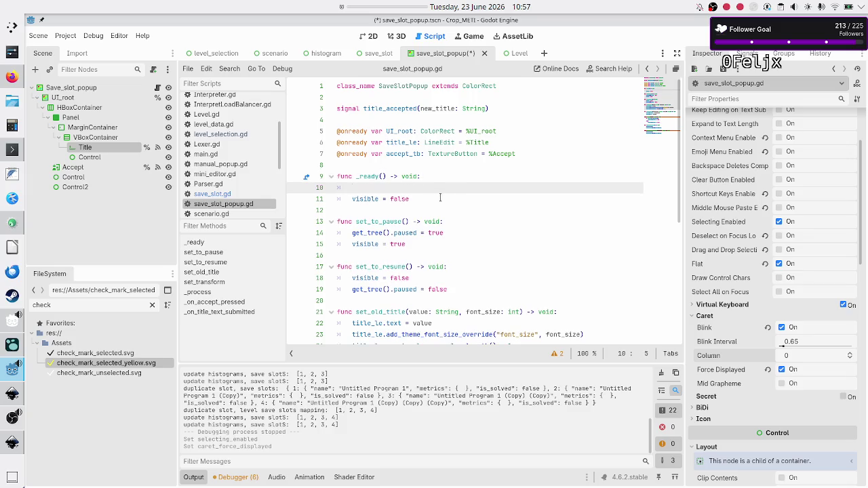
type("tit")
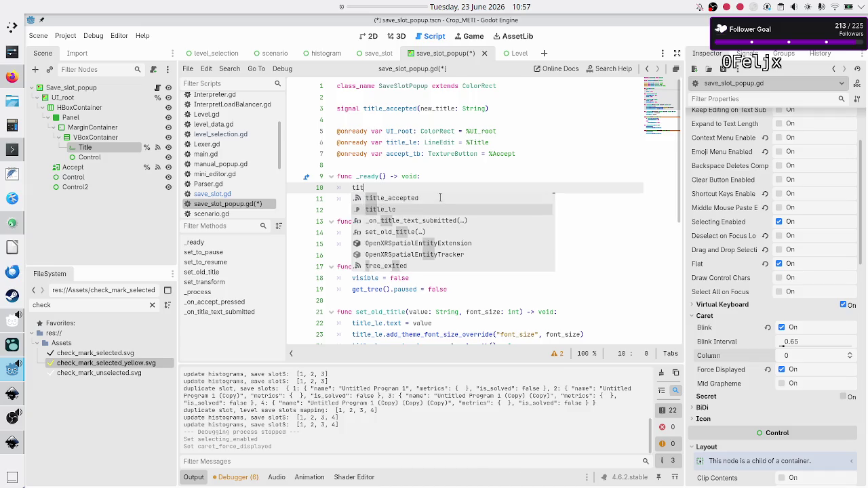
key("Escape")
key("BackSpace")
key("BackSpace")
key("BackSpace")
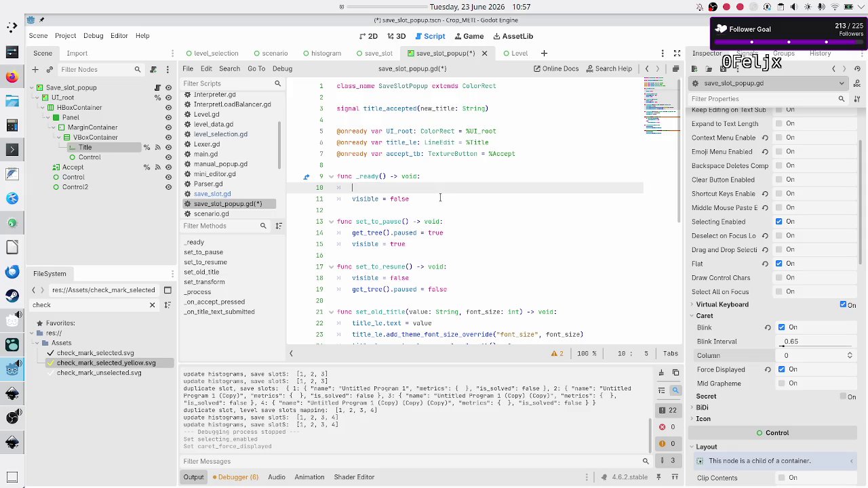
- Inspect the caret_column line 23 in set_old_title, then save and run the project
key("Down")
key("Down")
key("Down")
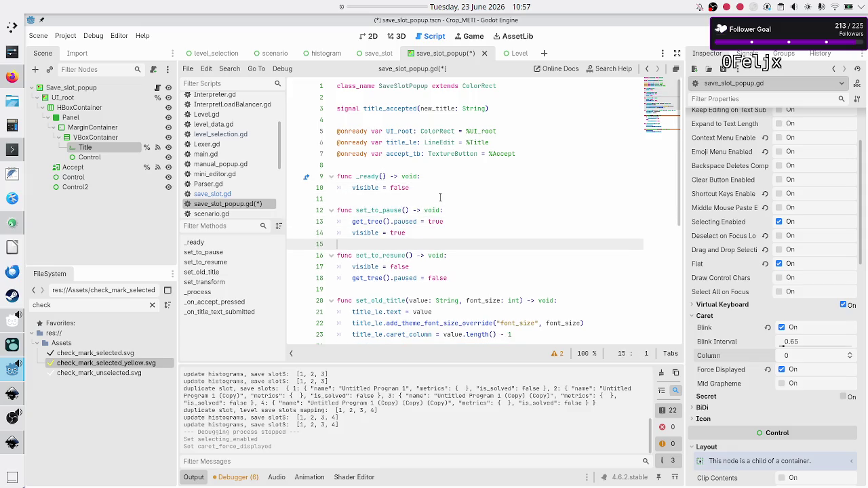
key("Down")
key("Down")
key("Down")
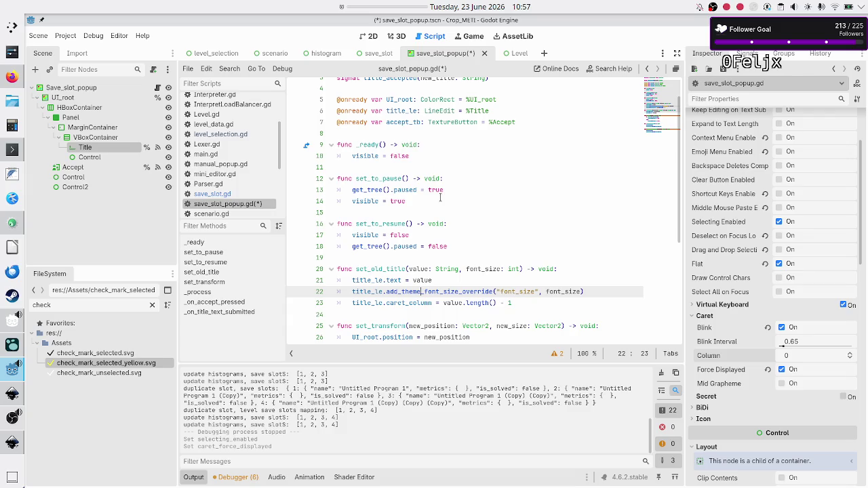
key("Down")
key("Home")
key("Down")
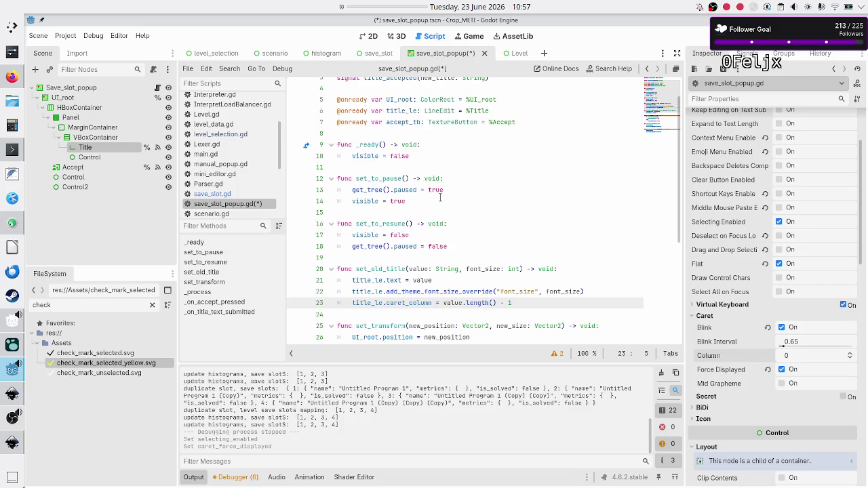
key("shift+End")
key("End")
key("Down")
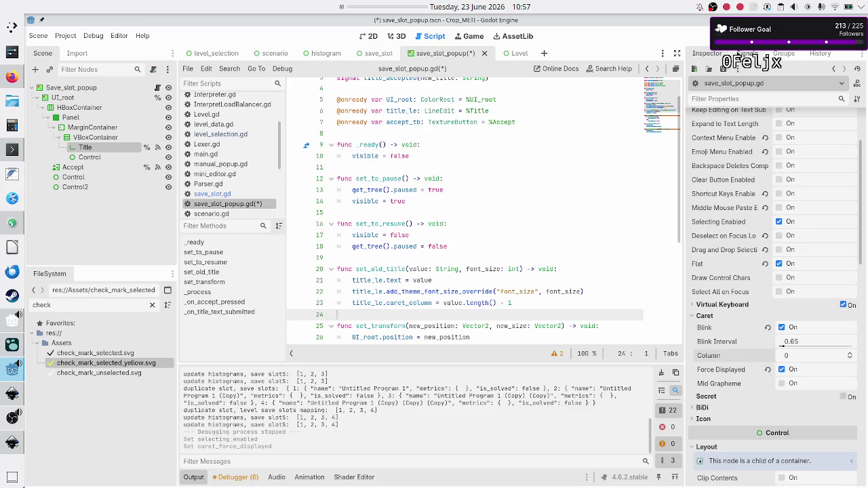
left_click(723, 36)
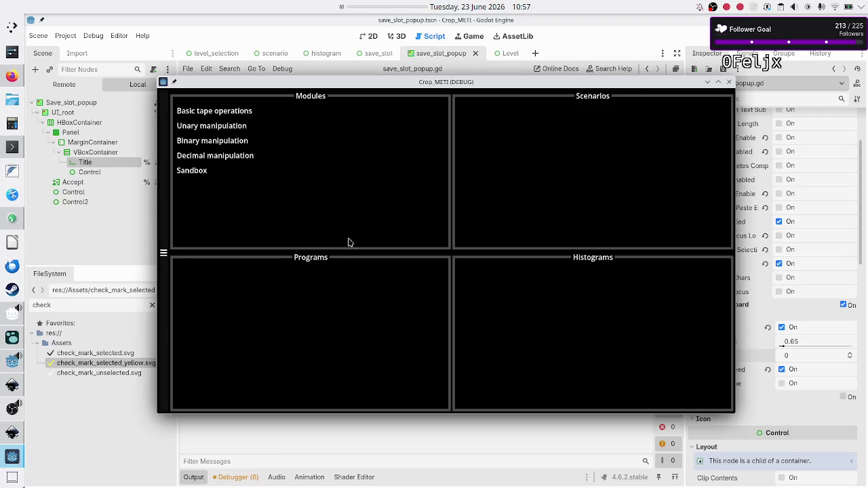
- Create Untitled Program 1 under Binary manipulation > Flip bit and make three copies of it
left_click(238, 142)
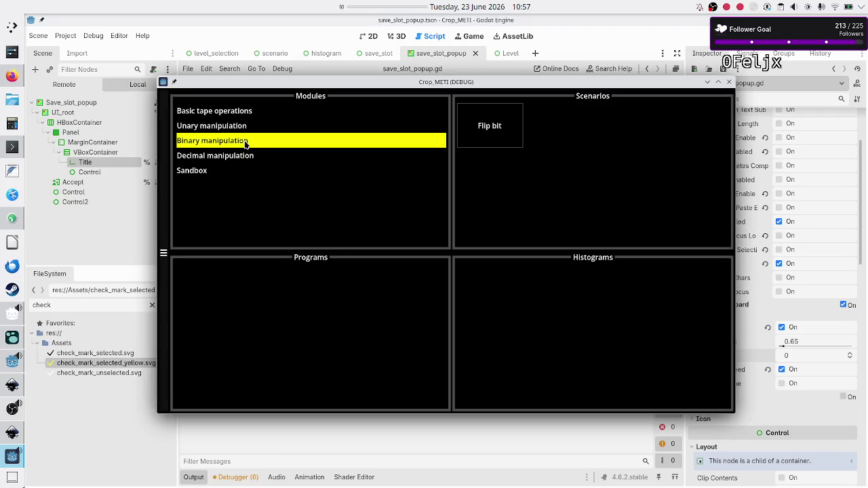
left_click(500, 147)
left_click(304, 333)
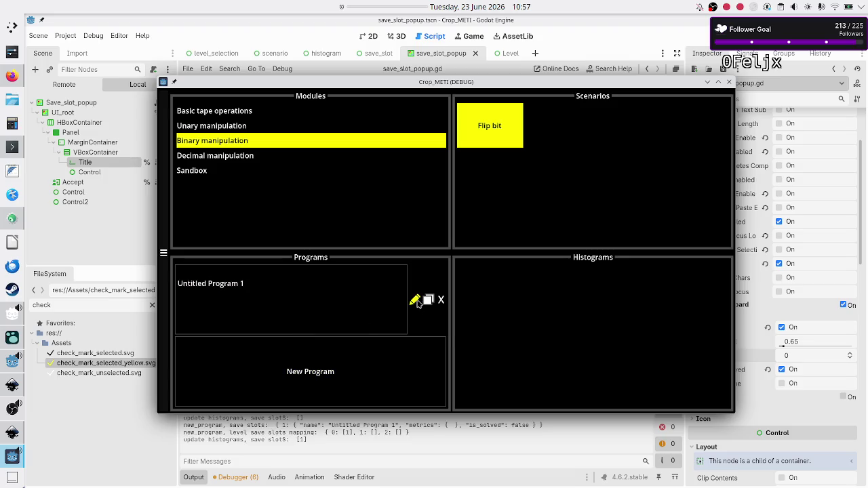
left_click(428, 302)
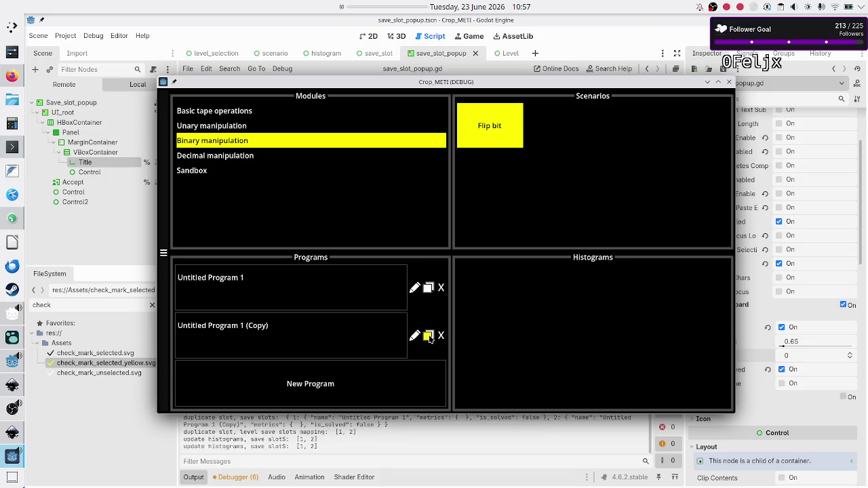
left_click(428, 335)
left_click(428, 361)
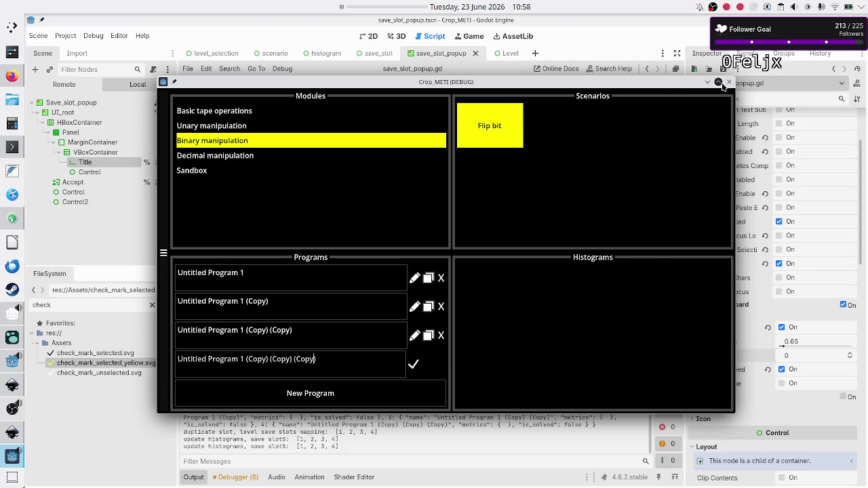
- Change line 23 to set caret_column to value.length() and save the script
left_click(585, 38)
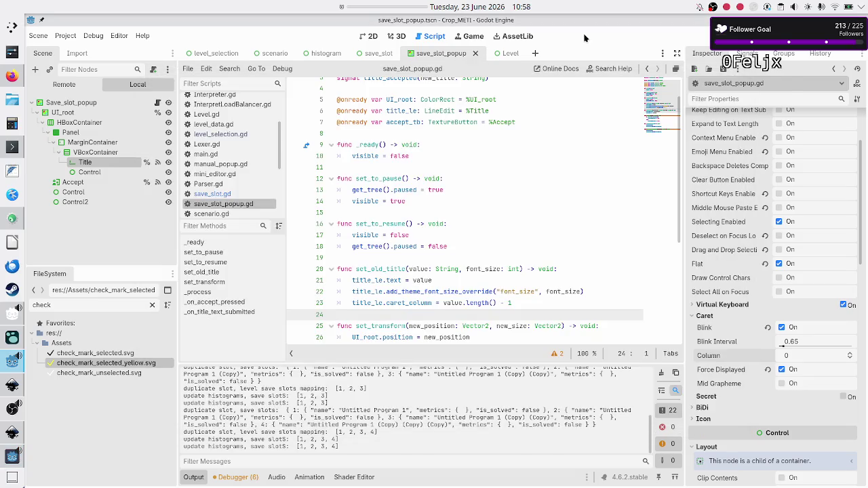
left_click(529, 303)
key("BackSpace")
key("BackSpace")
key("BackSpace")
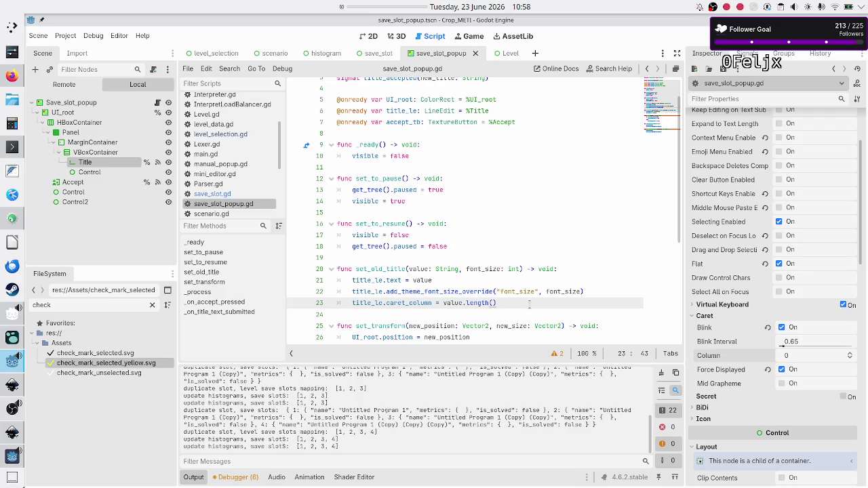
key("ctrl+s")
- Back in the game, rename the fourth Flip bit program slot and confirm it
key("alt+Tab")
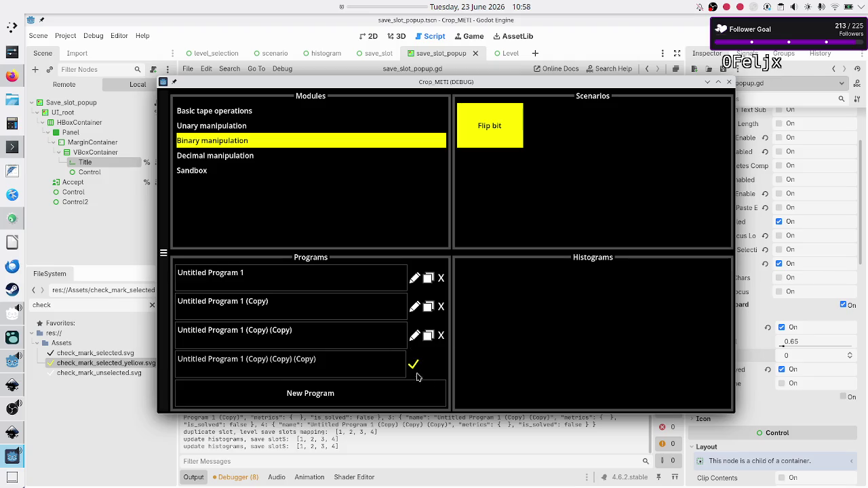
left_click(414, 365)
left_click(415, 366)
left_click(414, 367)
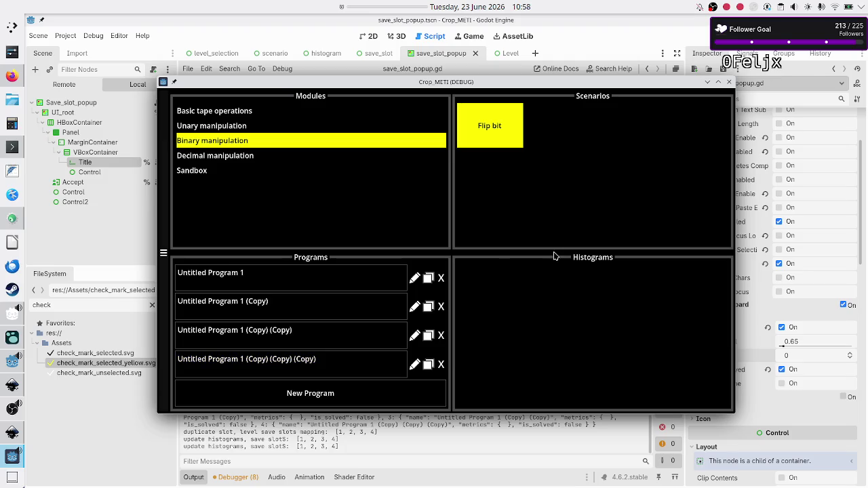
- Stop the running Crop_METI debug game
left_click(729, 82)
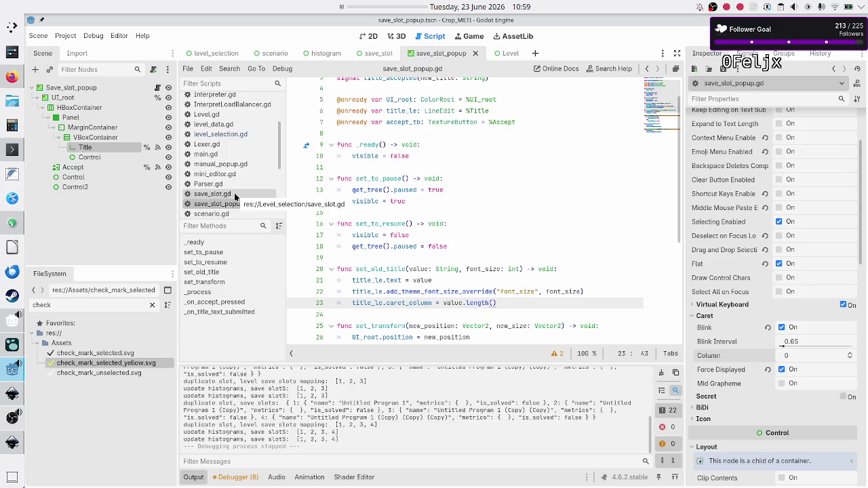
scroll(237, 174, "up", 3)
scroll(237, 175, "up", 1)
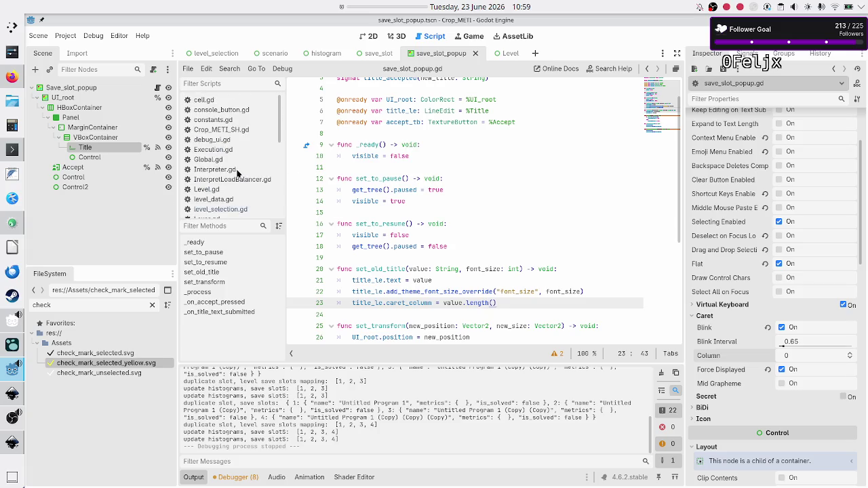
- Open level_data.gd at the empty SAVE_SLOTS dictionary and LEVEL_SAVE_SLOT_MAPPING
left_click(223, 199)
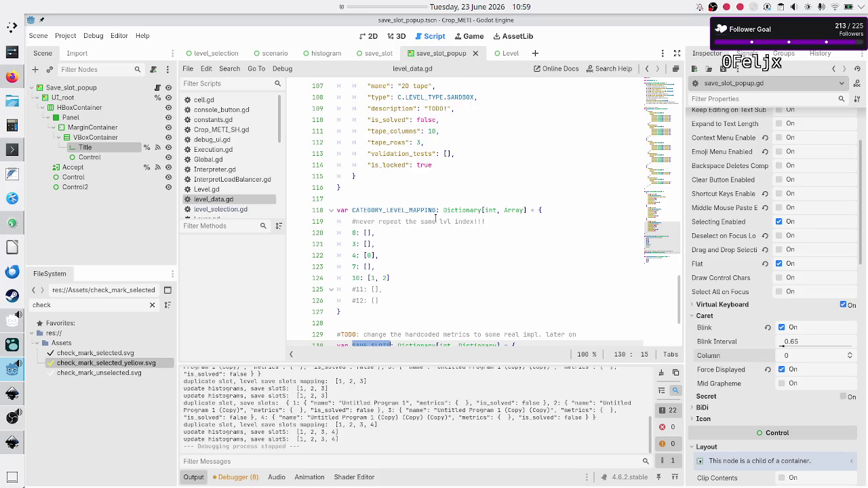
scroll(436, 218, "up", 10)
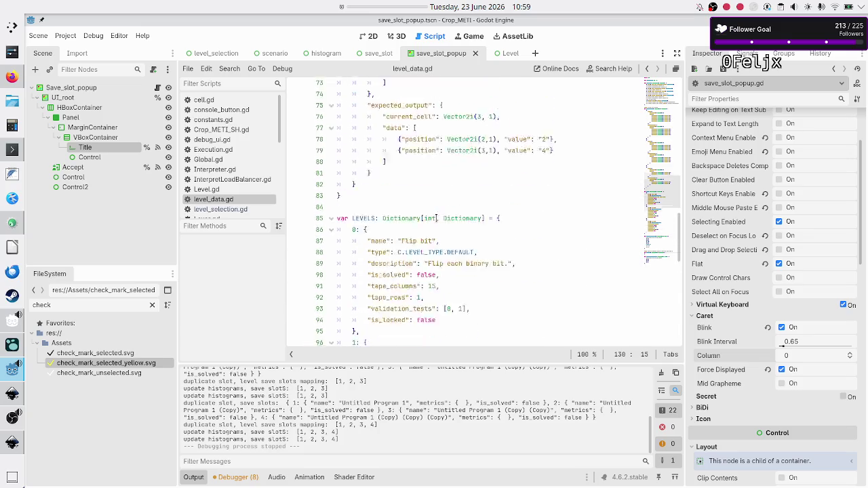
scroll(436, 216, "up", 8)
scroll(436, 217, "down", 20)
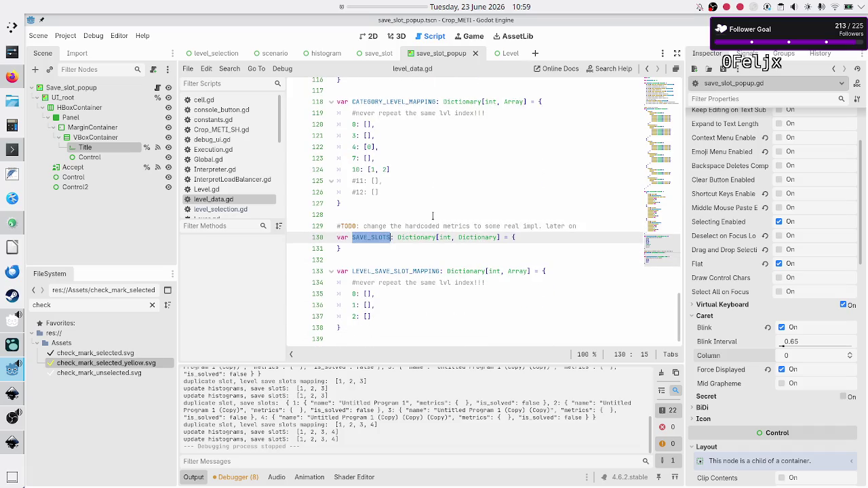
left_click(414, 213)
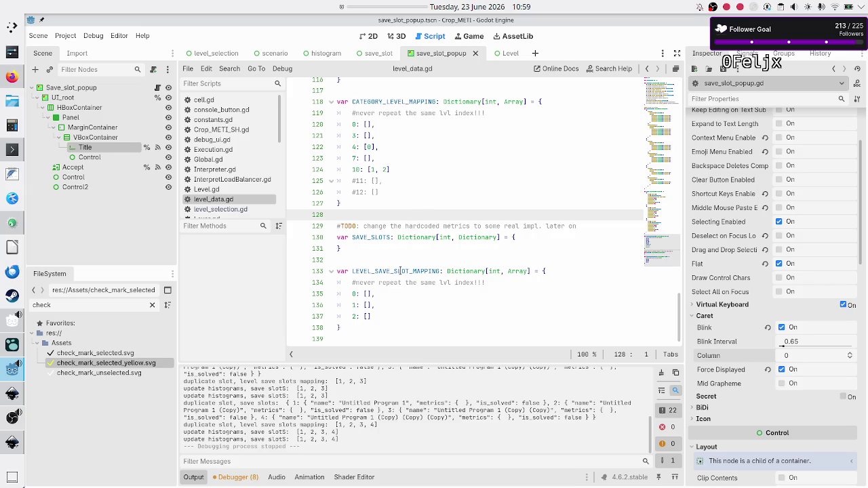
- Open level_selection.gd and scroll to the show_level_data function
left_click(232, 209)
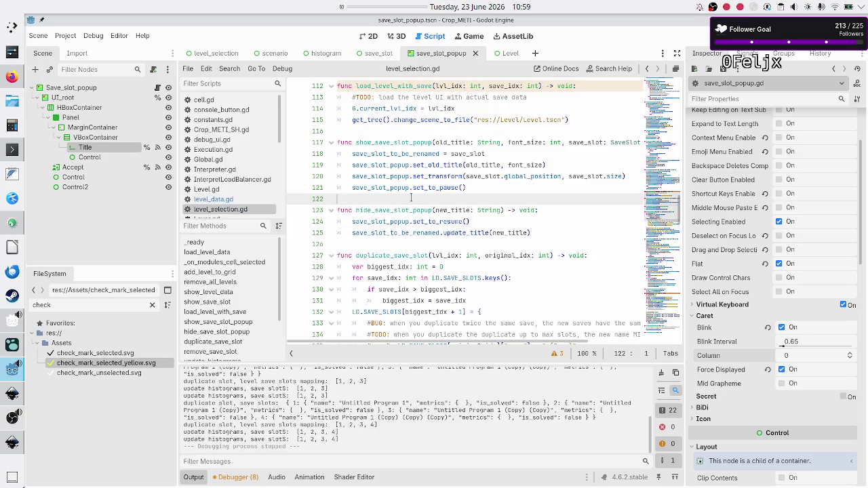
scroll(410, 197, "up", 5)
scroll(410, 197, "up", 9)
scroll(411, 197, "down", 4)
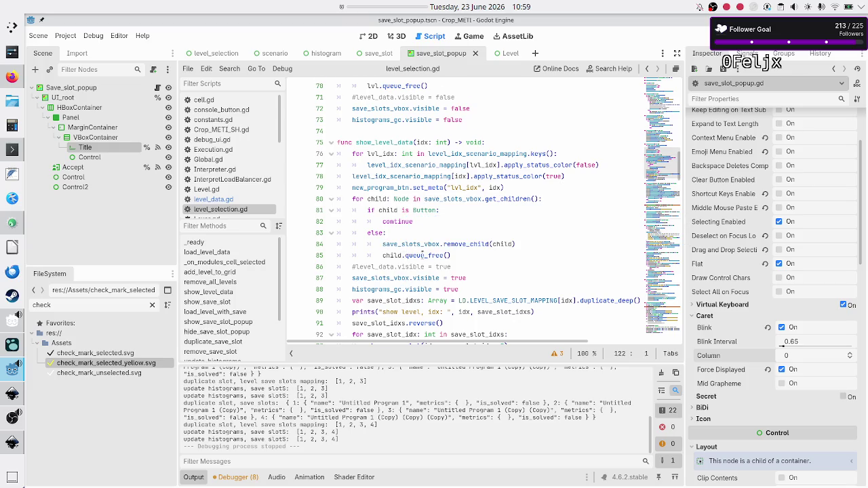
scroll(420, 253, "down", 2)
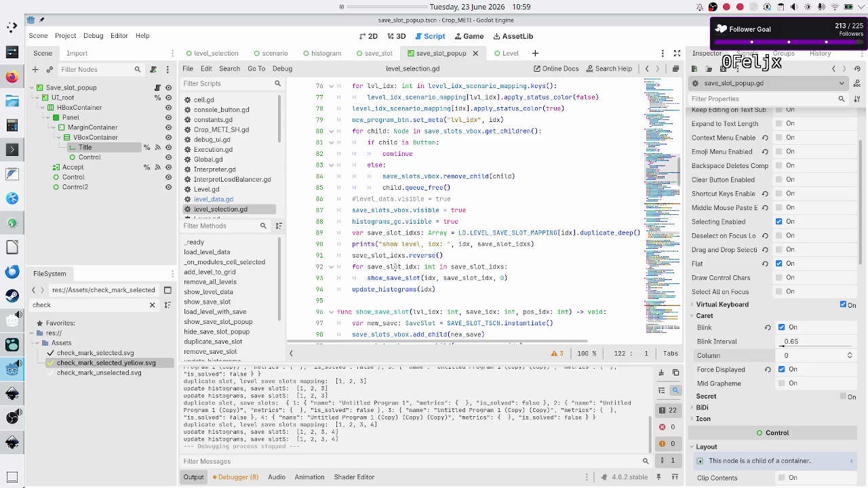
- Inspect save_slot_idx, save_slot_idxs and the LEVEL_SAVE_SLOT_MAPPING[idx] lookup on line 89
double_click(394, 267)
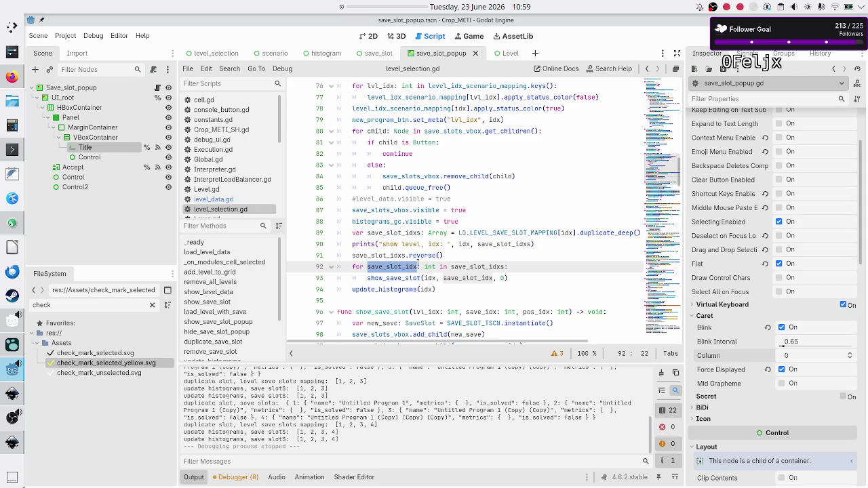
double_click(473, 266)
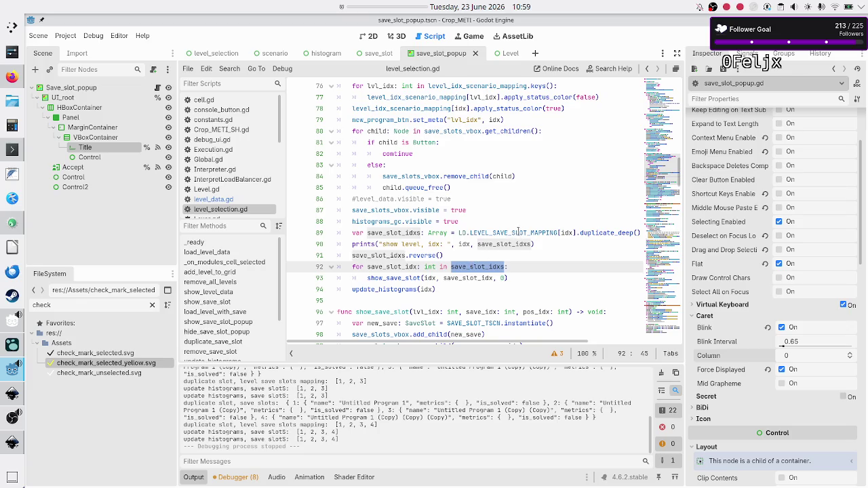
double_click(497, 232)
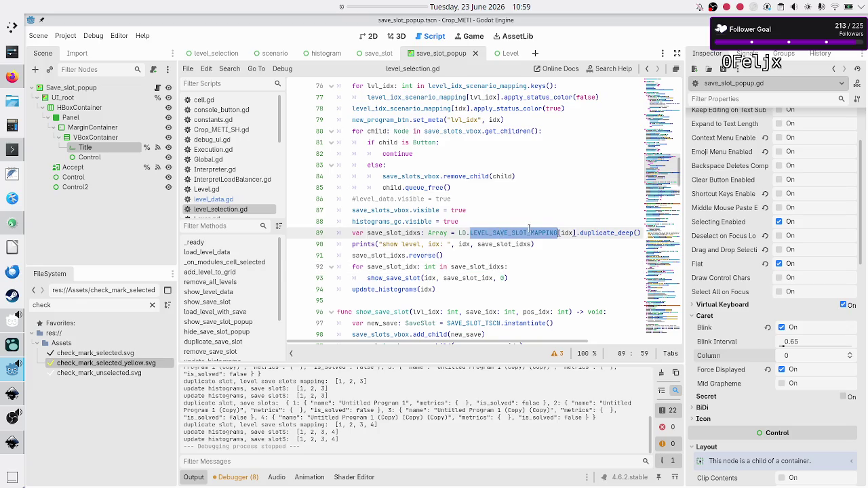
double_click(567, 233)
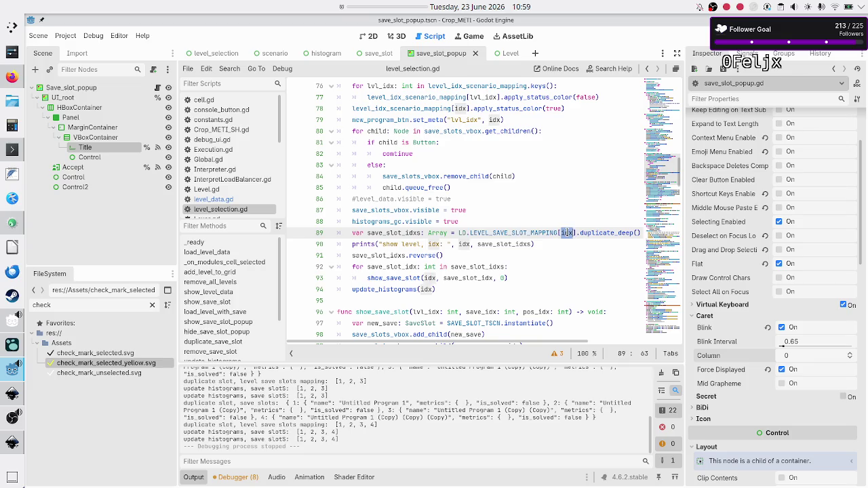
scroll(556, 184, "up", 5)
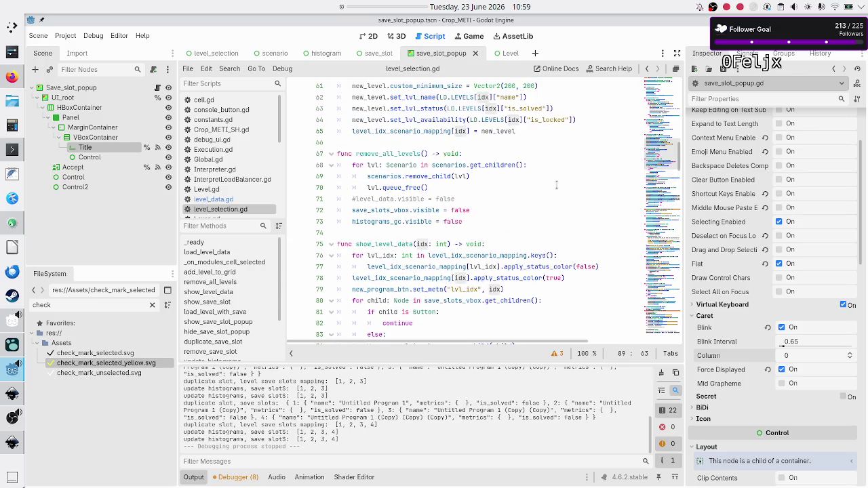
scroll(556, 185, "down", 6)
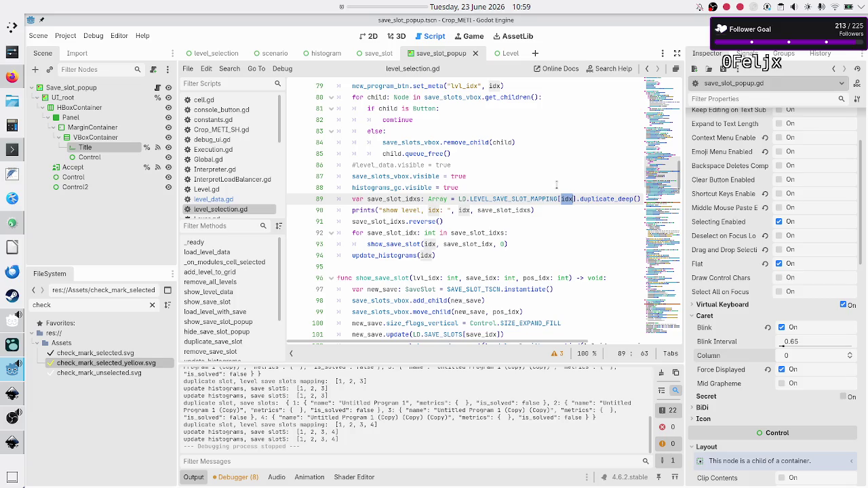
mouse_move(598, 196)
left_click(229, 200)
double_click(414, 278)
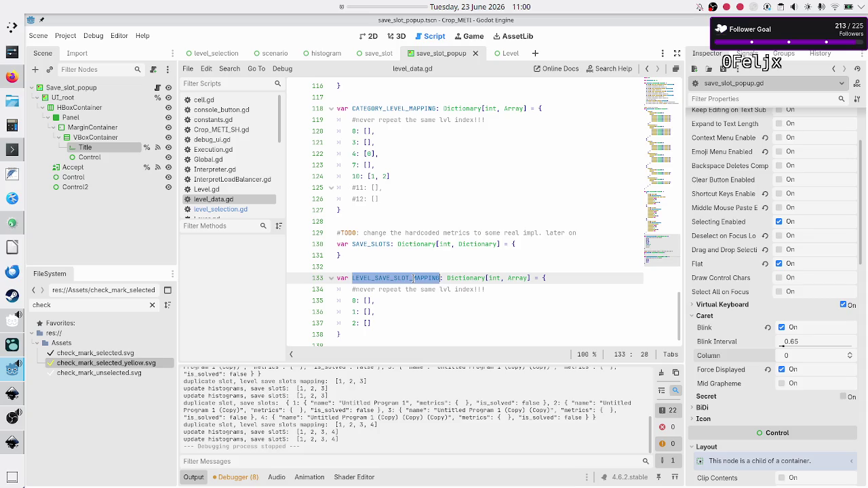
left_click(353, 300)
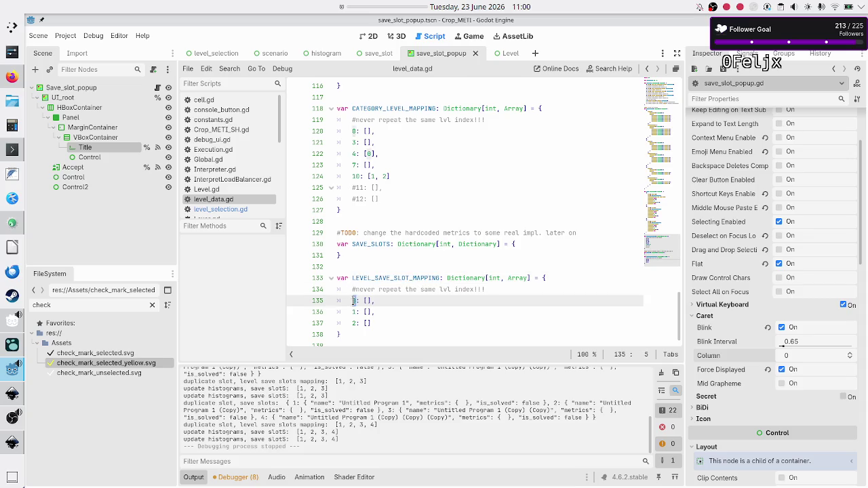
left_click_drag(372, 300, 362, 300)
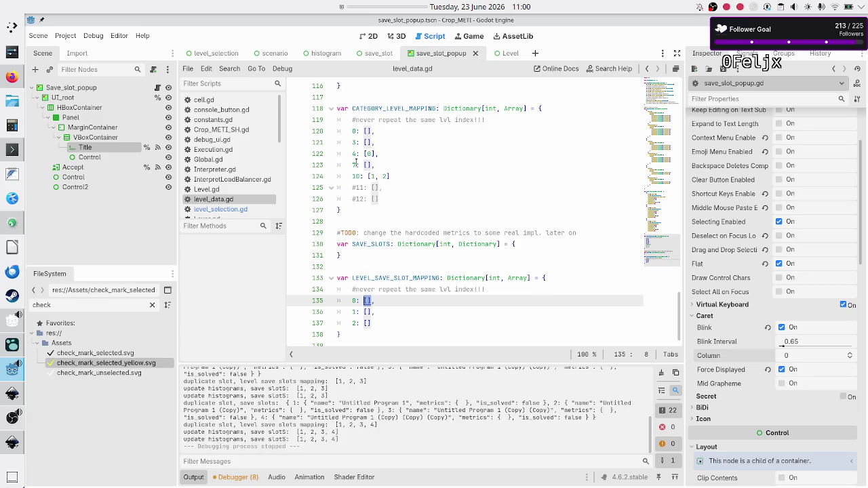
scroll(356, 161, "up", 2)
scroll(356, 161, "up", 2)
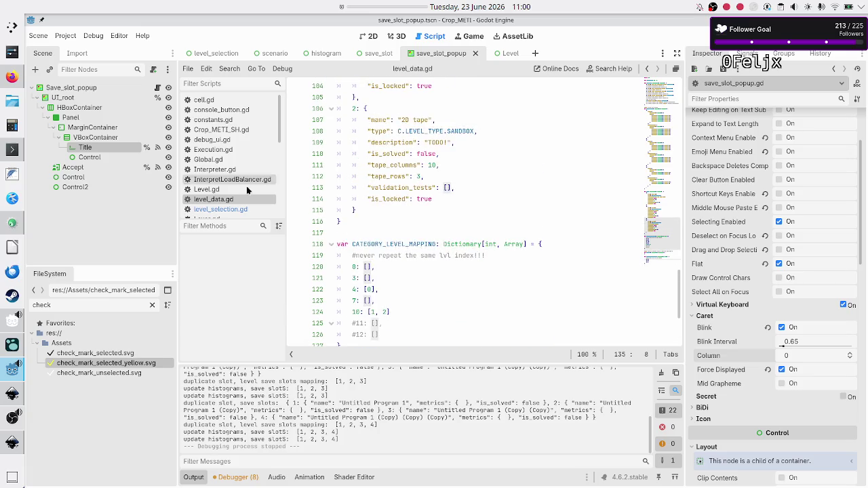
left_click(220, 209)
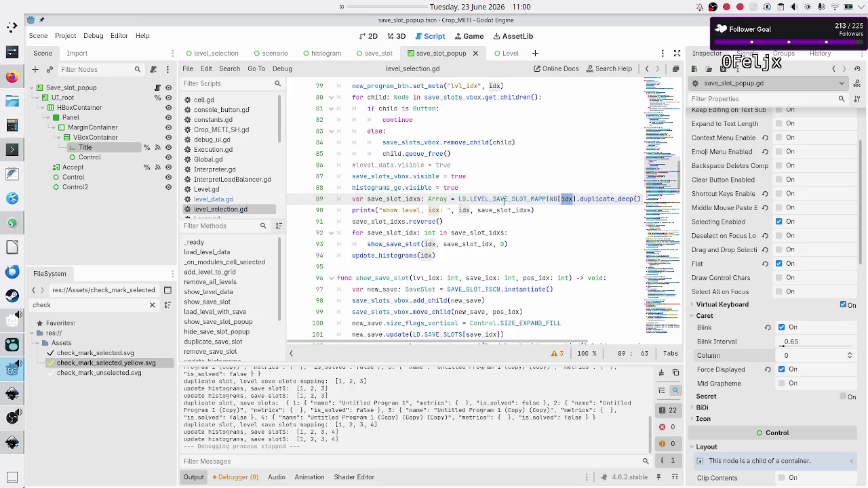
double_click(622, 201)
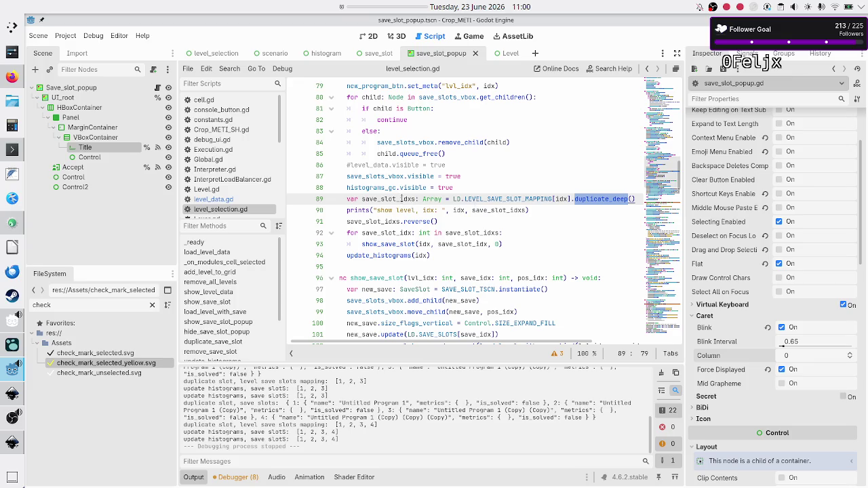
double_click(401, 198)
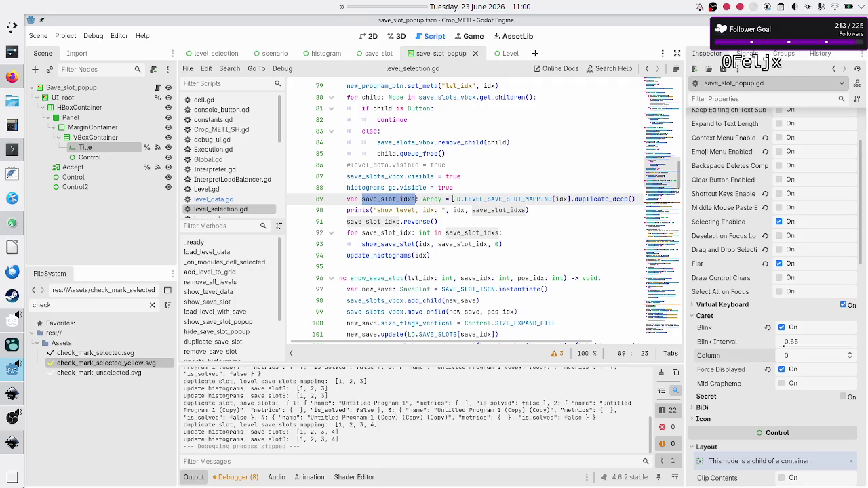
mouse_move(457, 198)
double_click(407, 244)
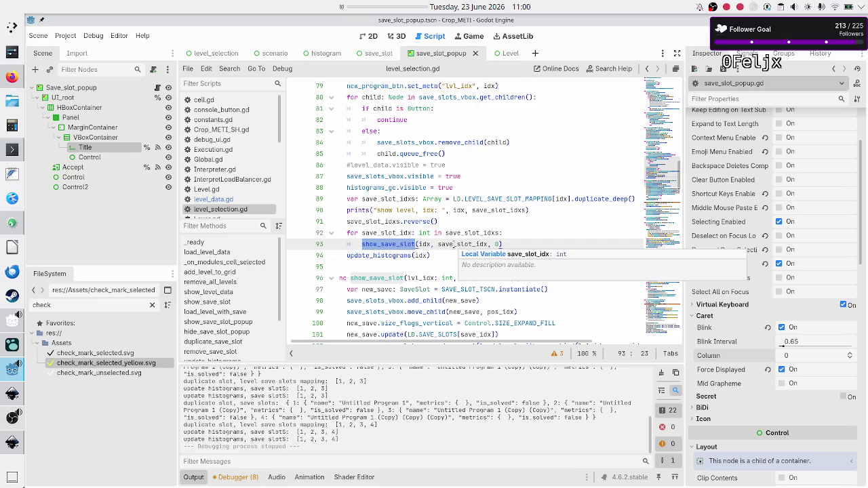
double_click(453, 245)
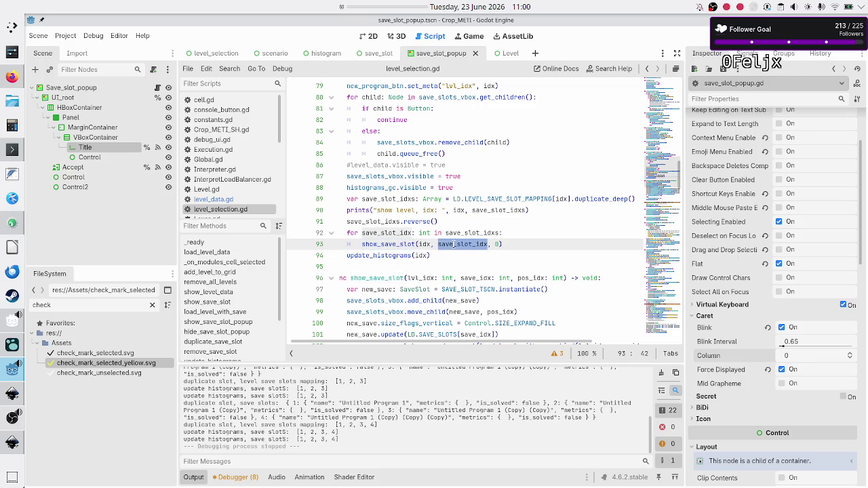
scroll(403, 283, "down", 4)
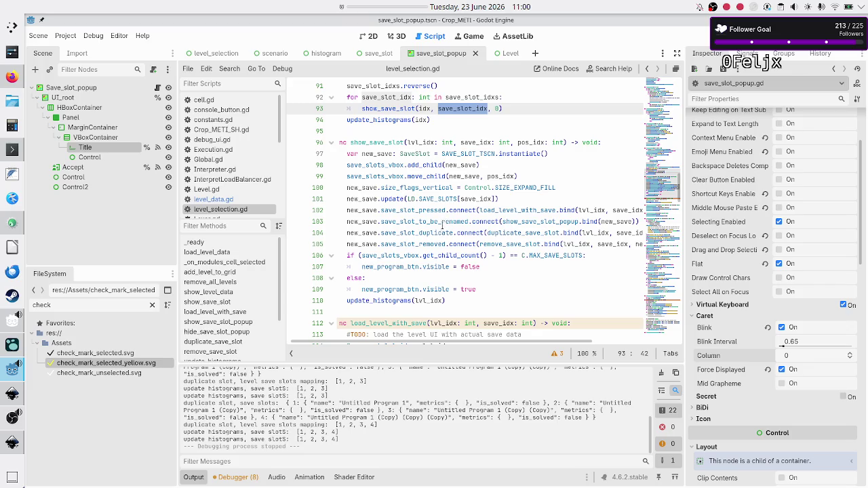
- Review the line 103 rename connection and the show_level_data code above it
left_click(444, 221)
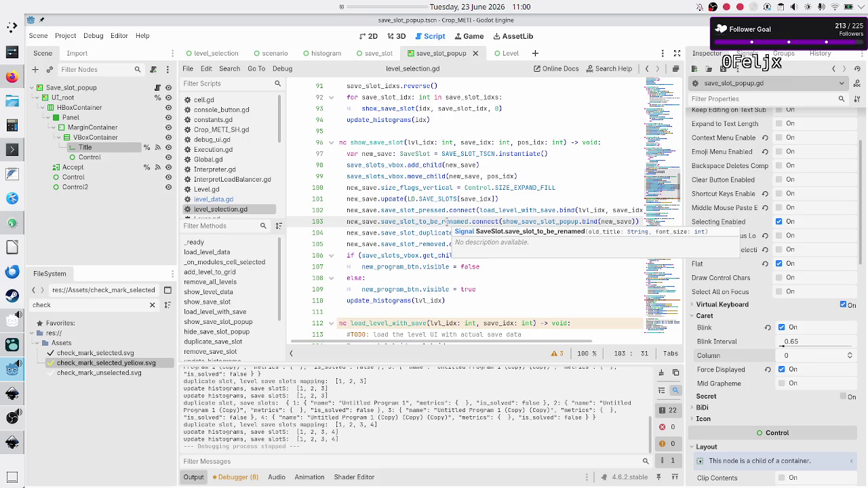
key("Right")
key("Right")
key("Right")
key("Right")
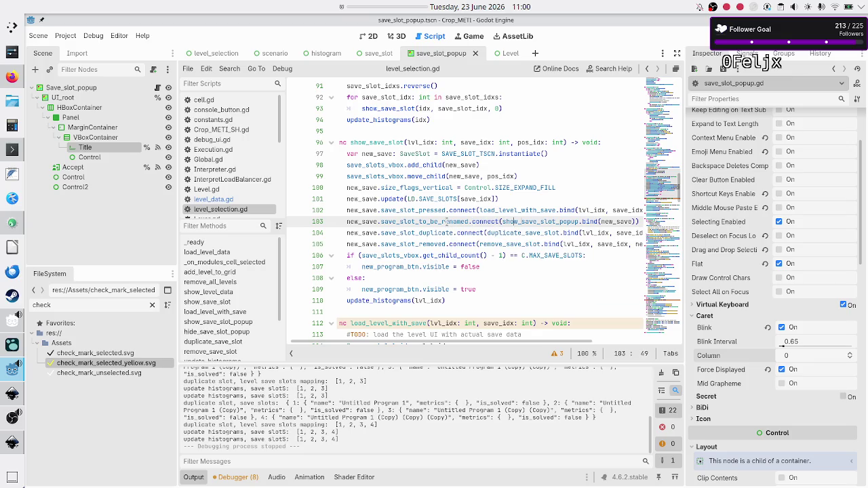
key("Right")
key("Right")
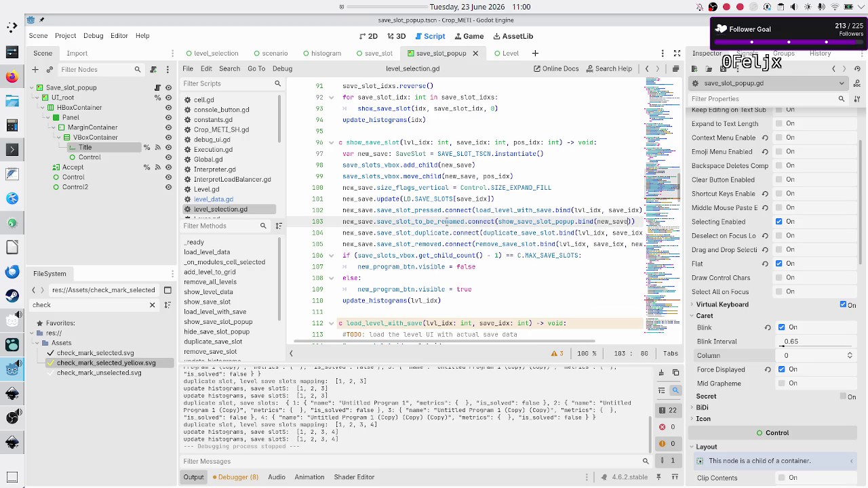
key("Up")
key("Up")
key("Up")
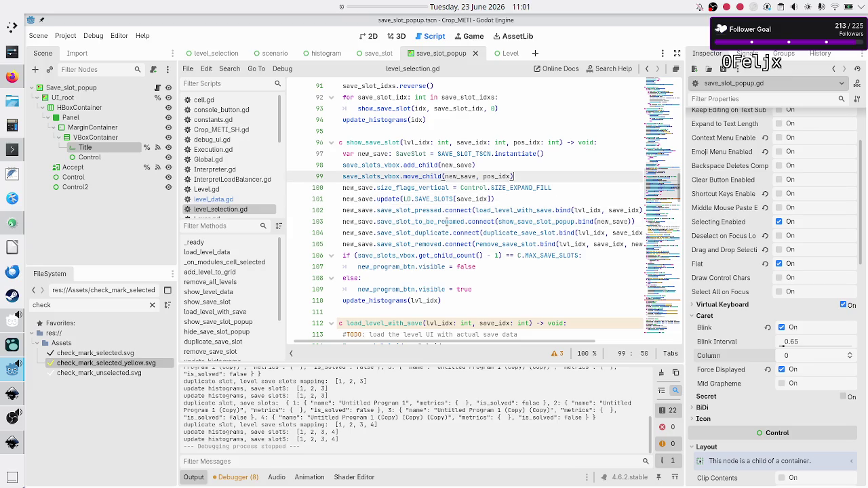
key("Down")
key("Down")
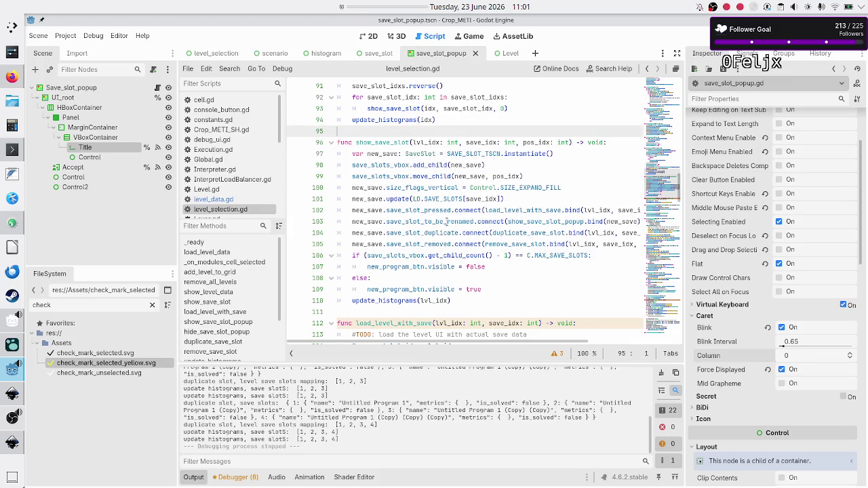
key("Right")
key("Right")
key("Right")
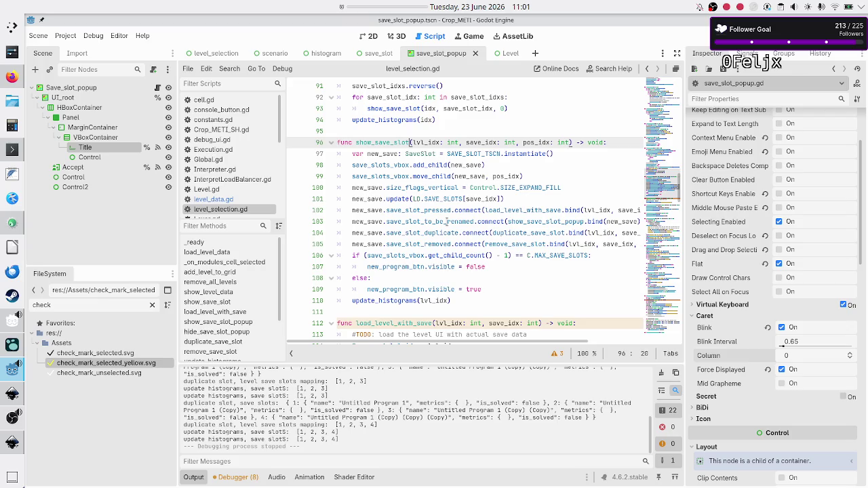
key("Up")
key("Up")
key("Up")
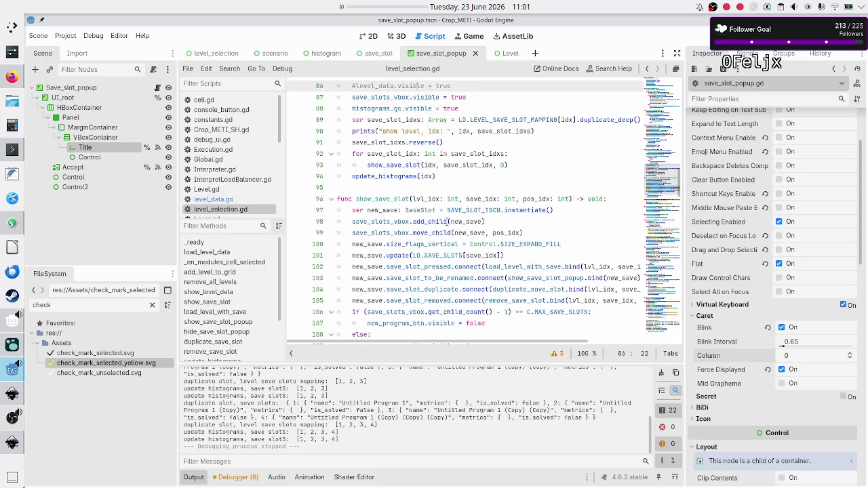
key("Up")
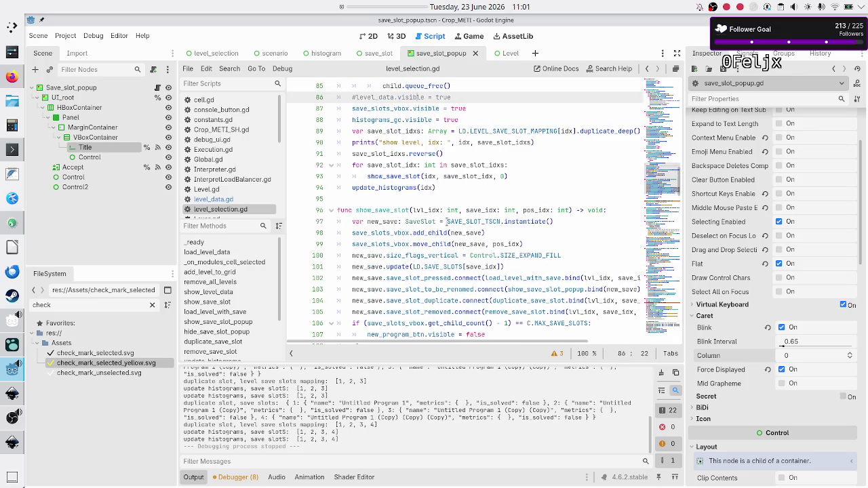
key("Down")
key("Down")
key("Down")
key("ctrl+Right")
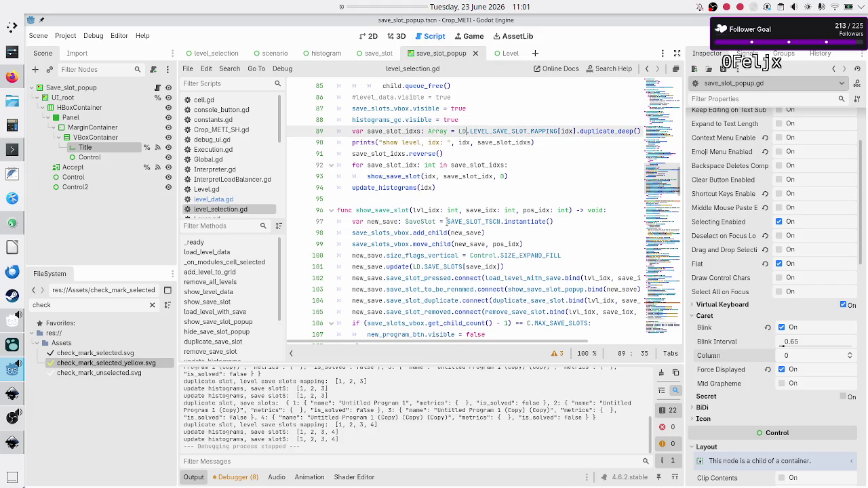
scroll(445, 221, "up", 6)
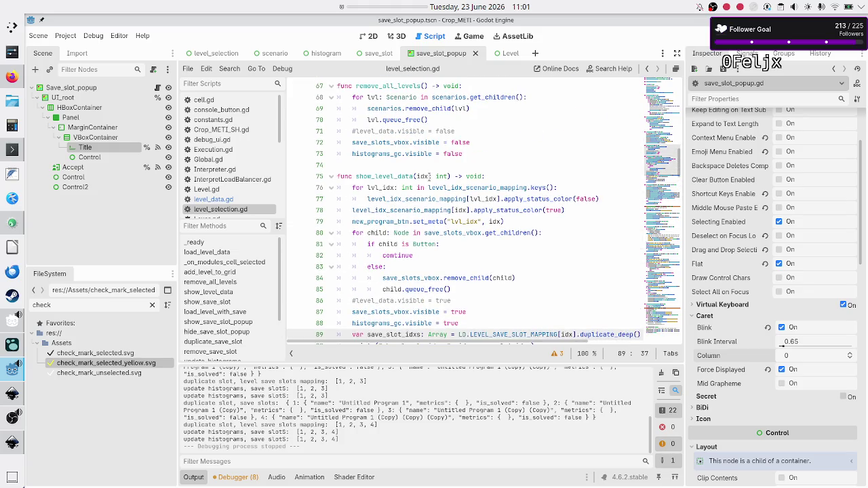
scroll(526, 242, "down", 3)
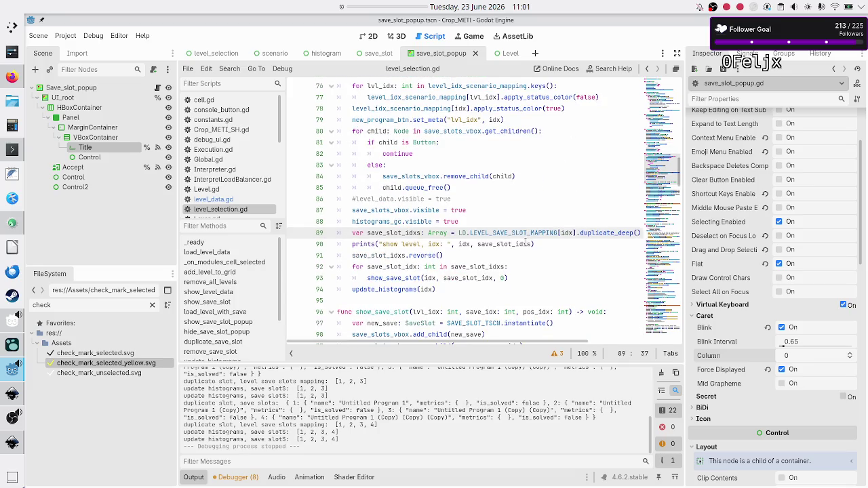
- Select the save_slot_idxs LEVEL_SAVE_SLOT_MAPPING lookup line on line 89 for copying
double_click(566, 233)
triple_click(567, 232)
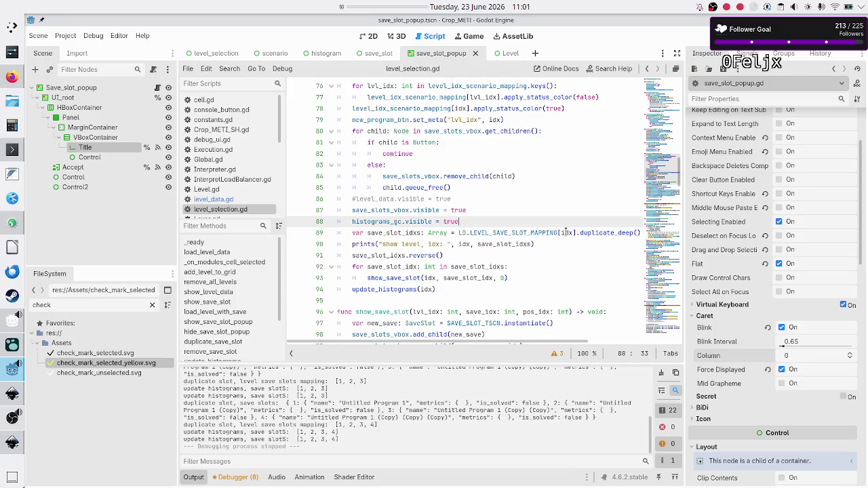
key("shift+Left")
key("shift+Left")
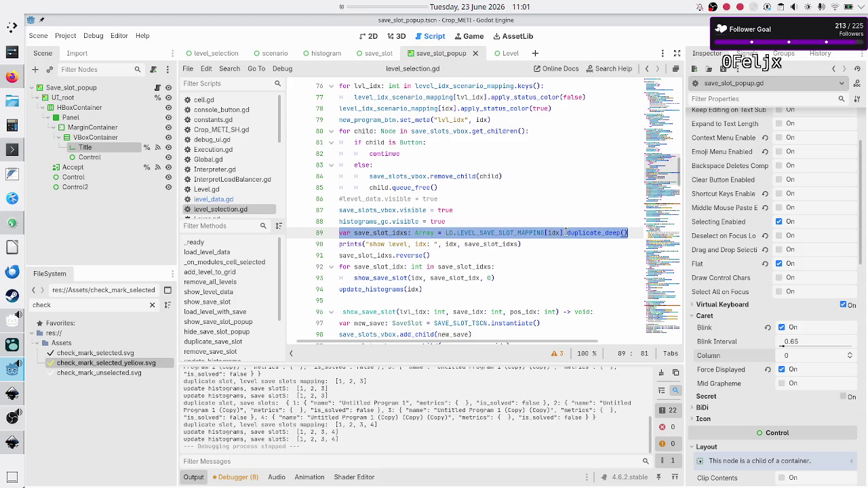
key("Right")
key("Right")
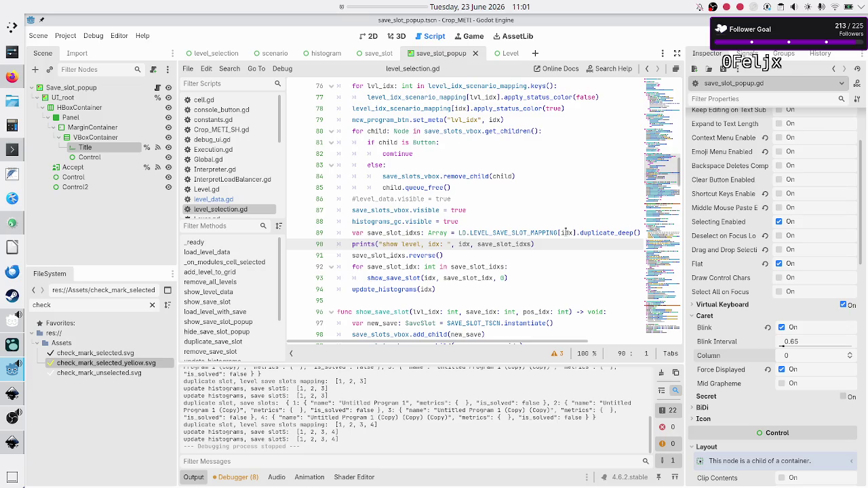
- Check the show_save_slot call in the loop and its lvl_idx parameter
key("Down")
key("Down")
key("Down")
key("Up")
key("Up")
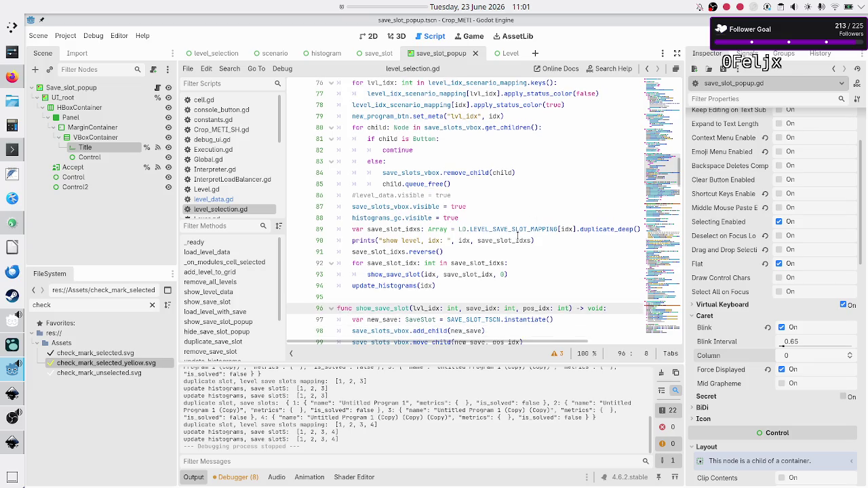
double_click(415, 273)
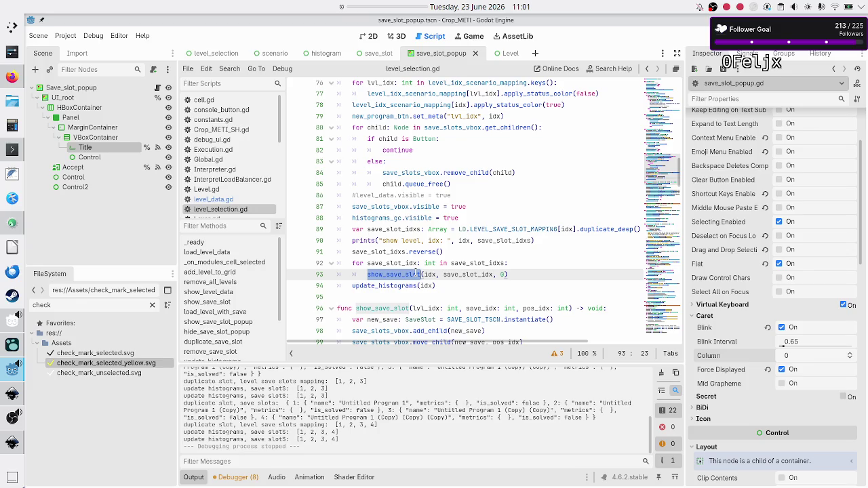
double_click(426, 308)
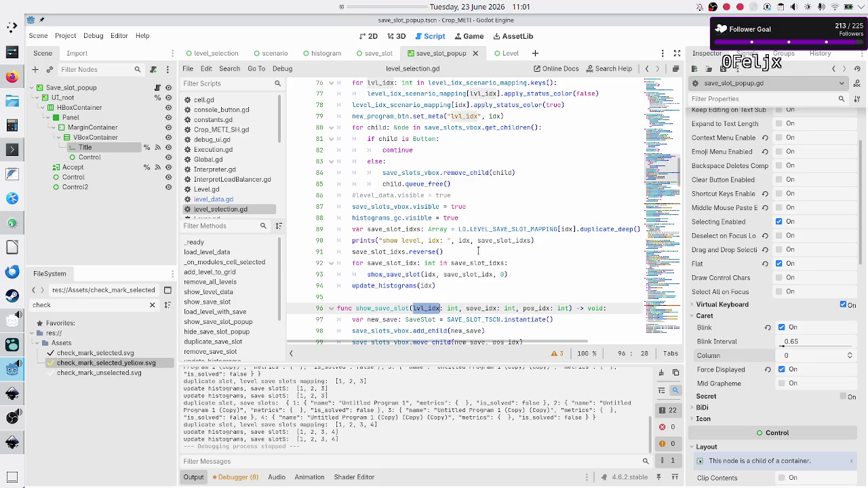
scroll(479, 256, "down", 1)
scroll(479, 257, "down", 5)
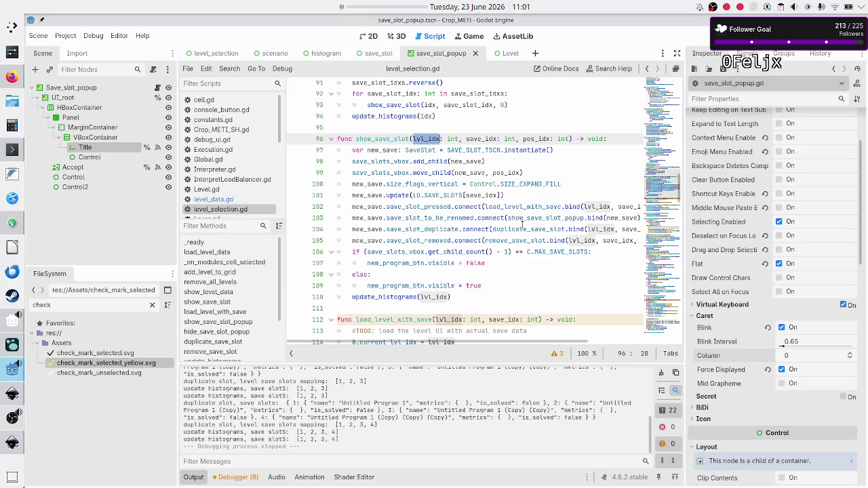
mouse_move(523, 225)
- Change the rename connection's bind(new_save) to bind(new_save, lvl_idx)
left_click(464, 217)
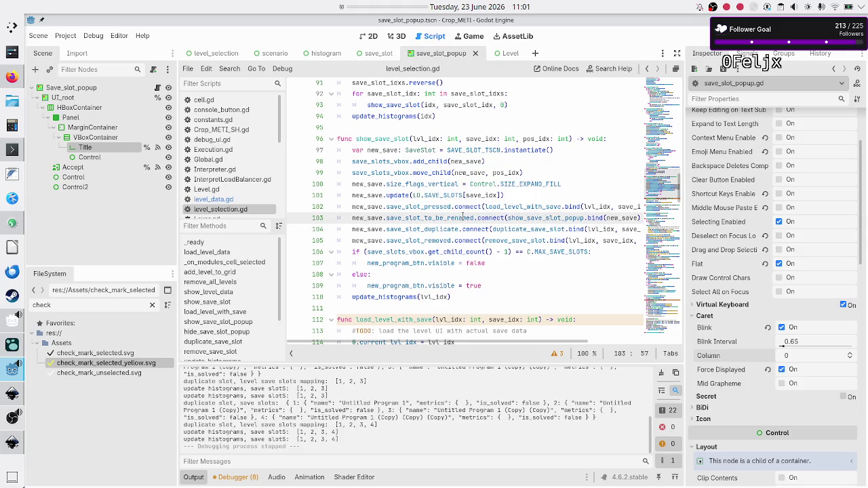
key("End")
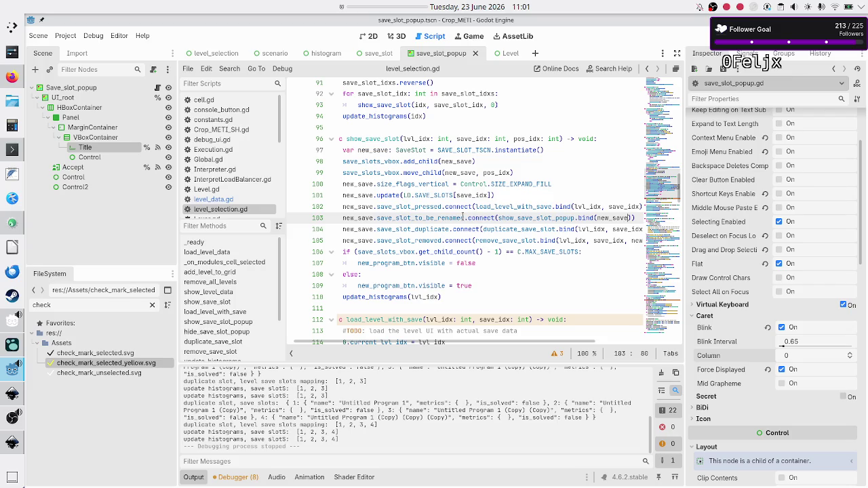
type(", lvl_idx")
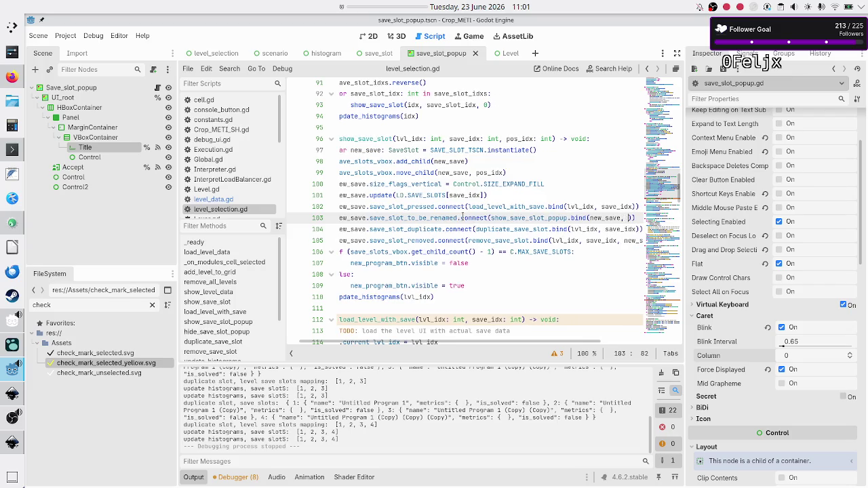
key("Down")
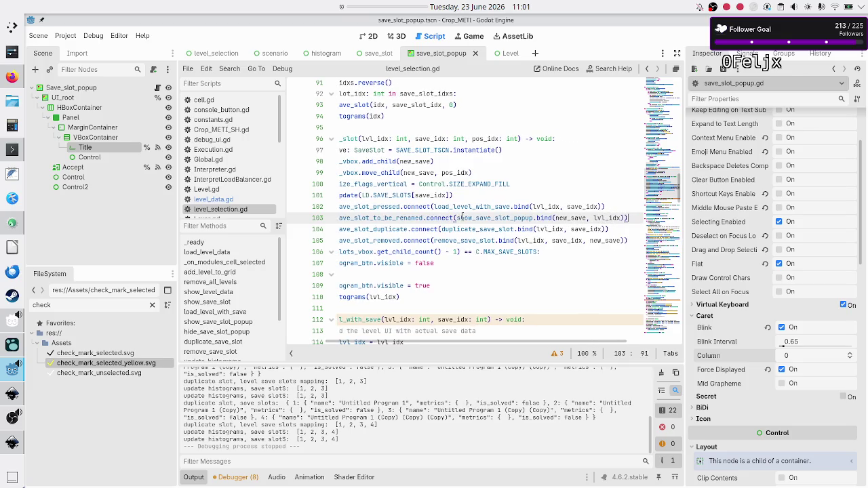
key("Home")
key("Down")
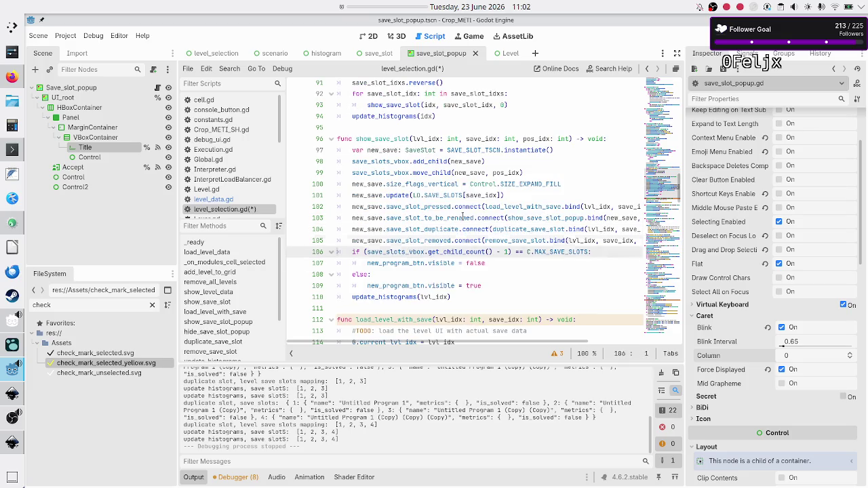
- Add an lvl_idx: int parameter to the show_save_slot_popup signature
key("Down")
key("Down")
key("Down")
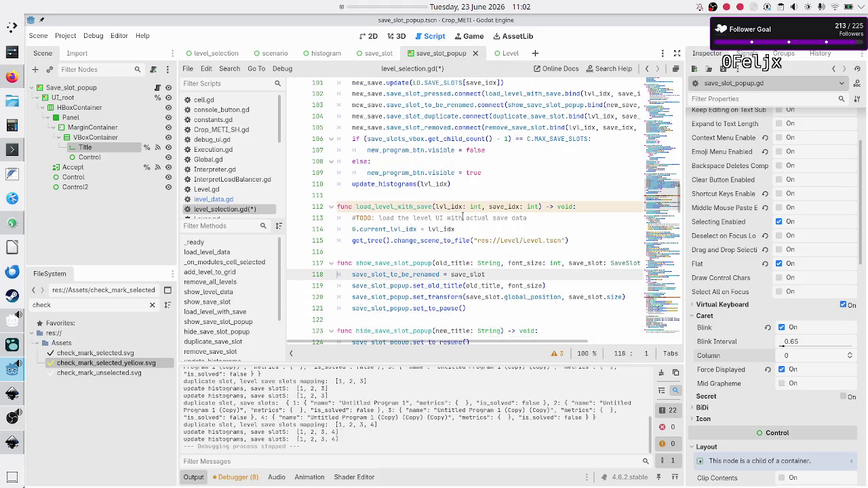
key("Up")
key("Up")
key("Up")
key("End")
key("Down")
key("End")
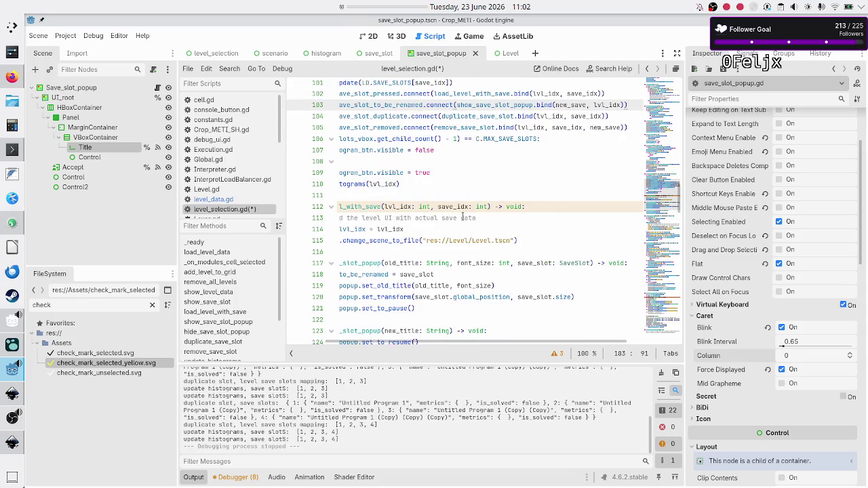
key("Home")
key("Down")
key("Down")
key("Down")
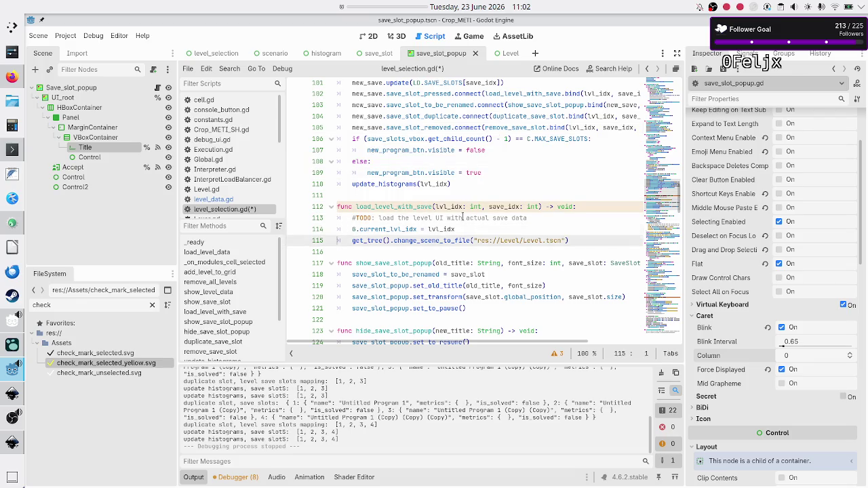
key("Down")
key("Down")
key("End")
key("ctrl+Left")
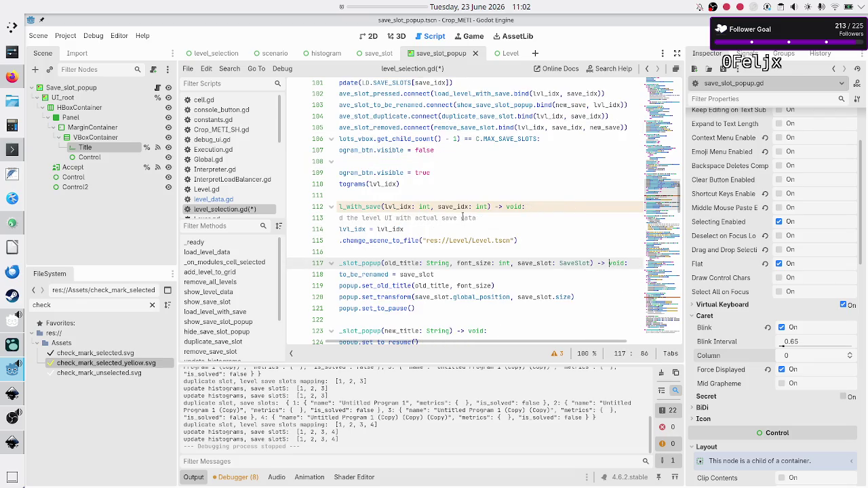
type(", lvl_idx")
type(": int")
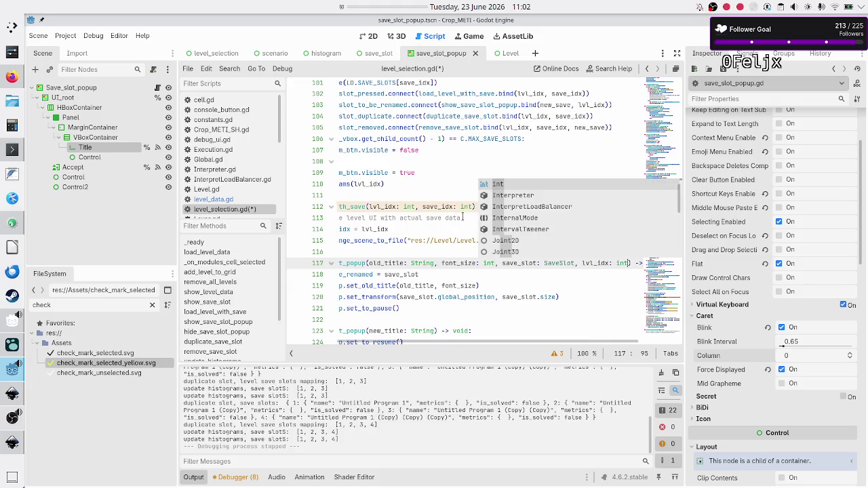
- Paste the save_slot_idxs lookup line as the first line of show_save_slot_popup
key("Escape")
key("Home")
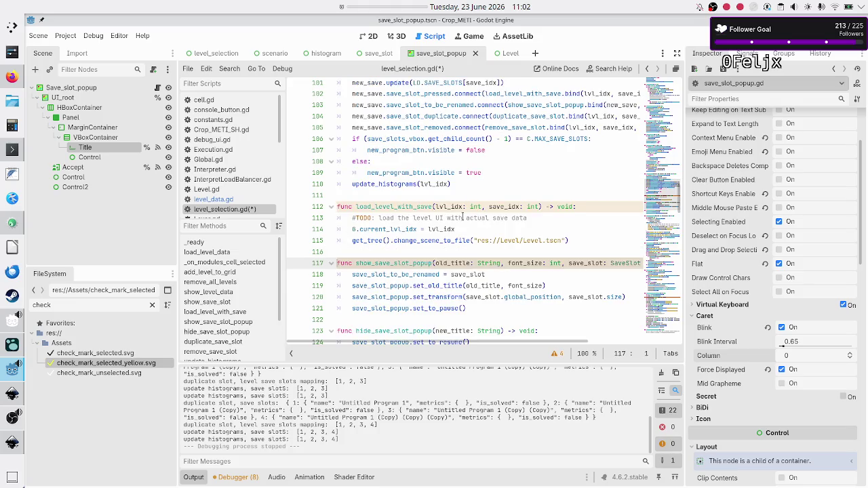
key("Down")
key("ctrl+v")
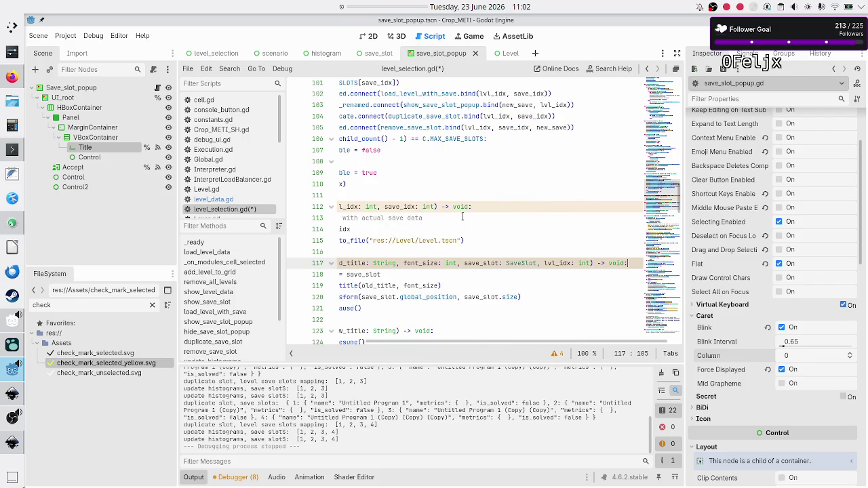
key("Right")
key("Right")
key("Right")
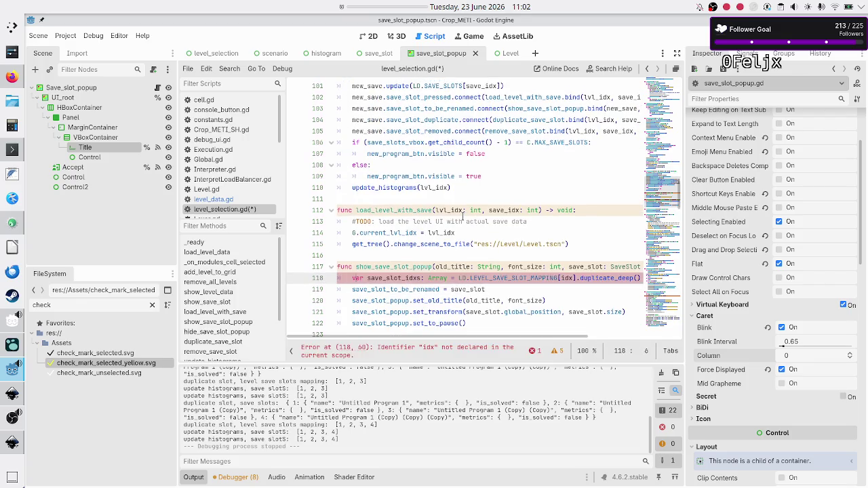
key("Right")
key("Right")
key("Right")
type("lvl_")
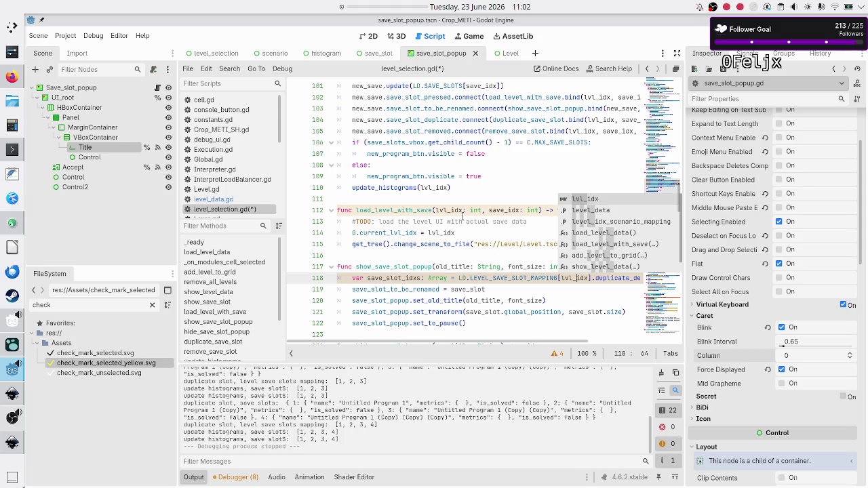
key("Escape")
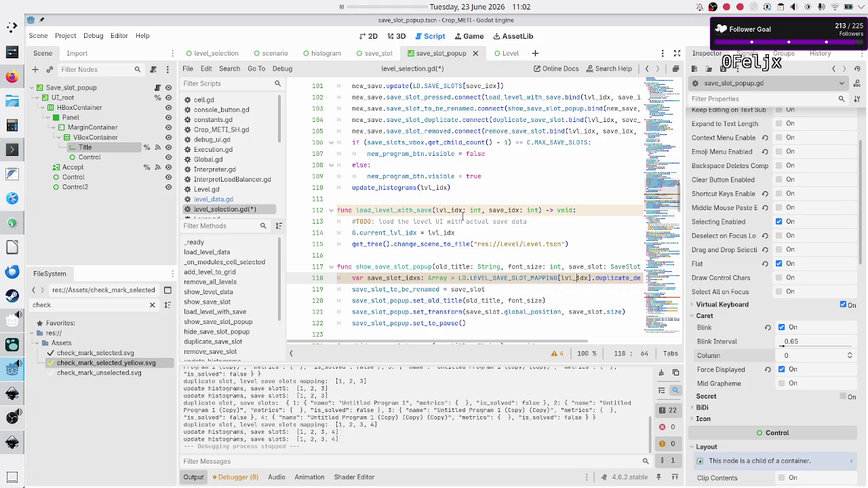
key("Down")
key("Down")
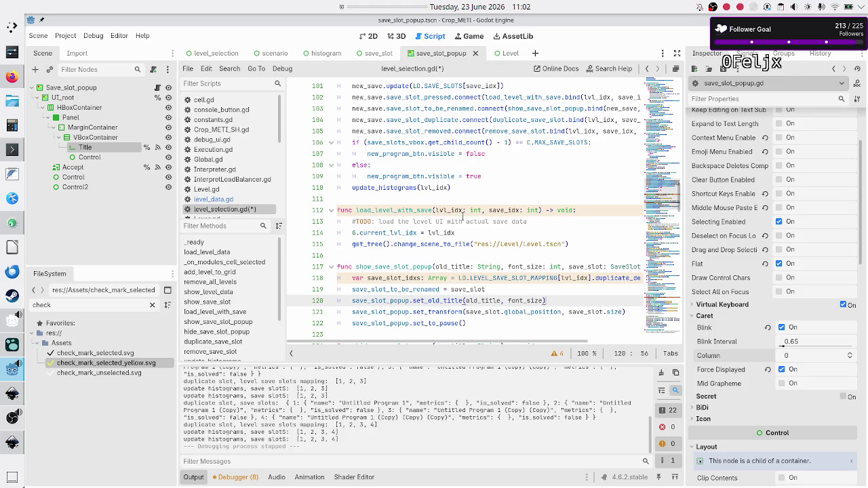
key("Left")
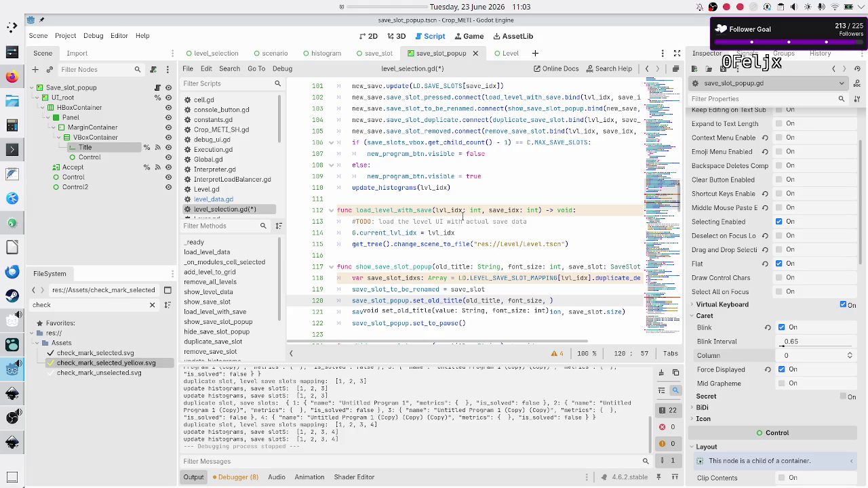
- Type forbidden_titles into the set_old_title call on line 120 and check the undeclared error
type("forbidden")
type("_")
type("titles")
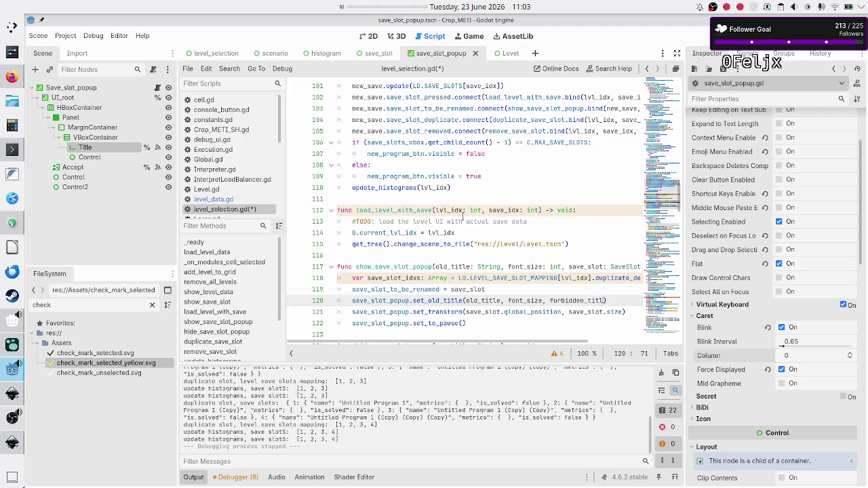
key("shift+Left")
key("shift+Left")
key("shift+Left")
key("shift+Left")
key("shift+Left")
key("shift+Left")
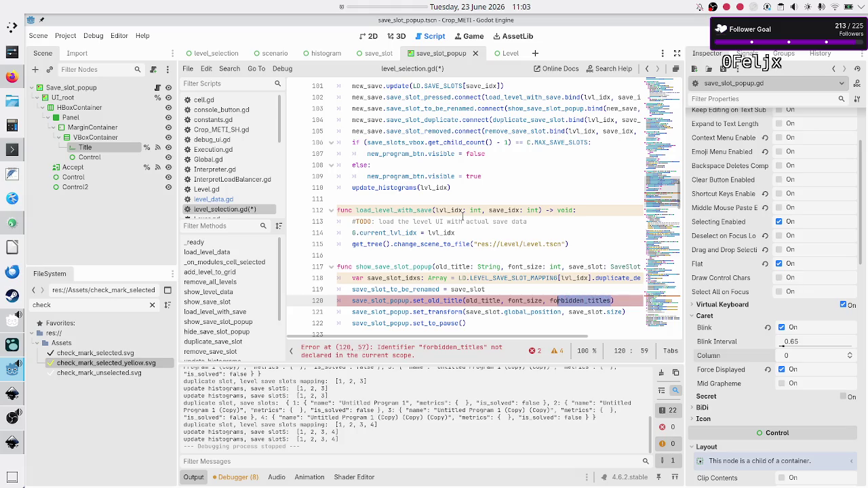
key("Right")
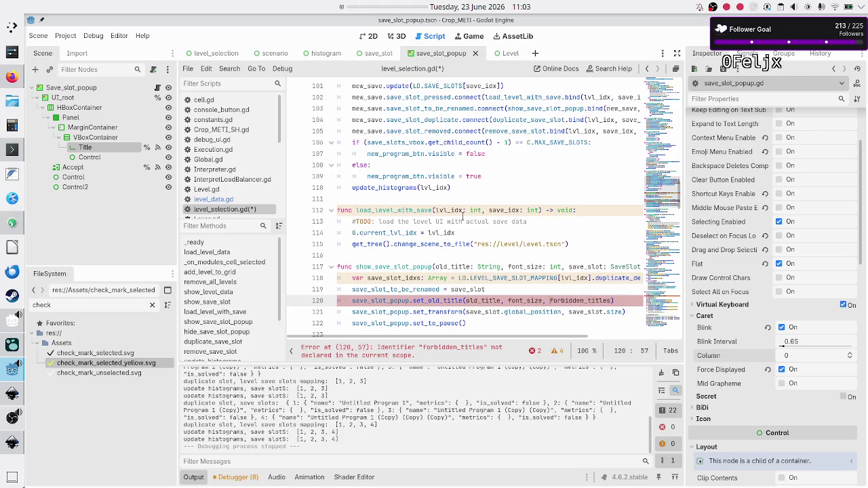
key("shift+Right")
key("shift+Right")
key("shift+Right")
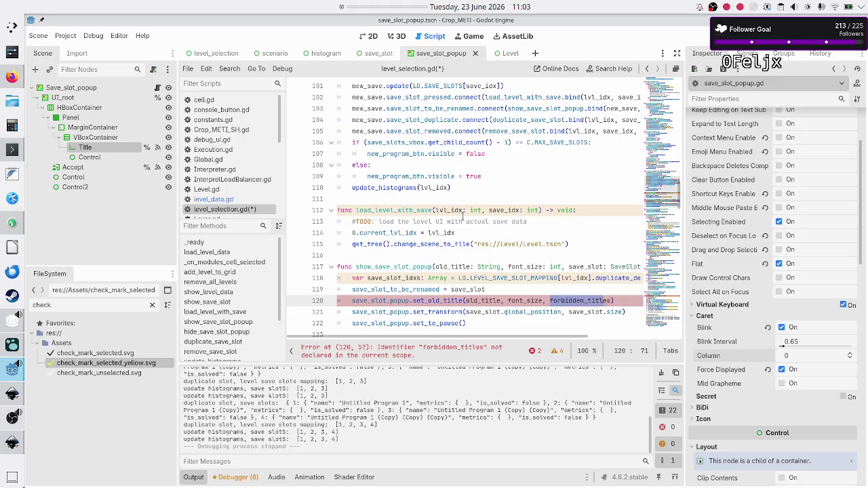
key("Right")
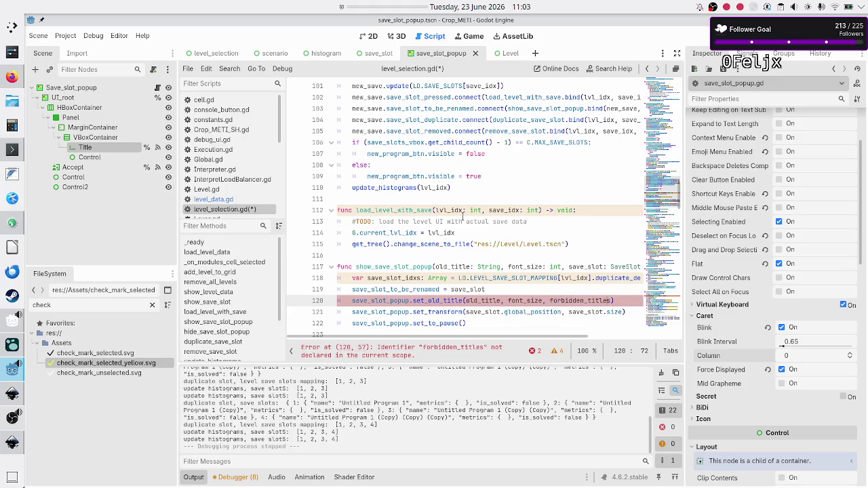
key("shift+Left")
key("shift+Left")
key("shift+Left")
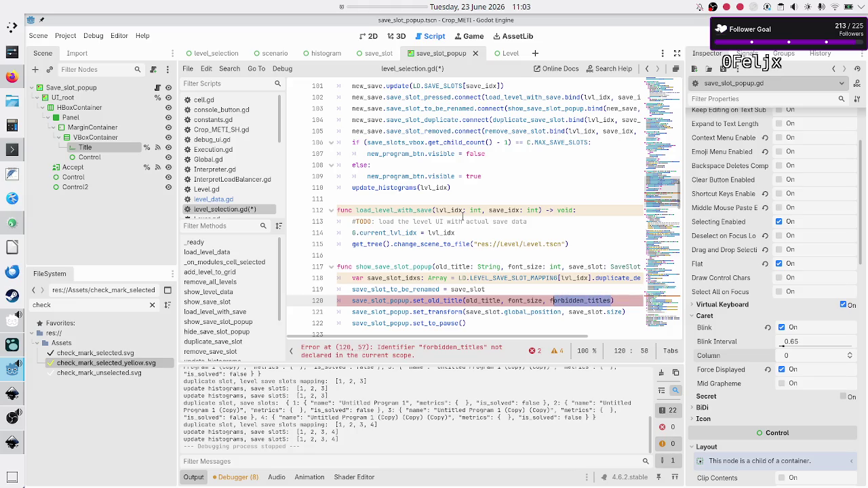
key("Right")
key("shift+Left")
key("shift+Left")
key("shift+Left")
key("shift+Left")
key("shift+Left")
key("shift+Left")
key("shift+Left")
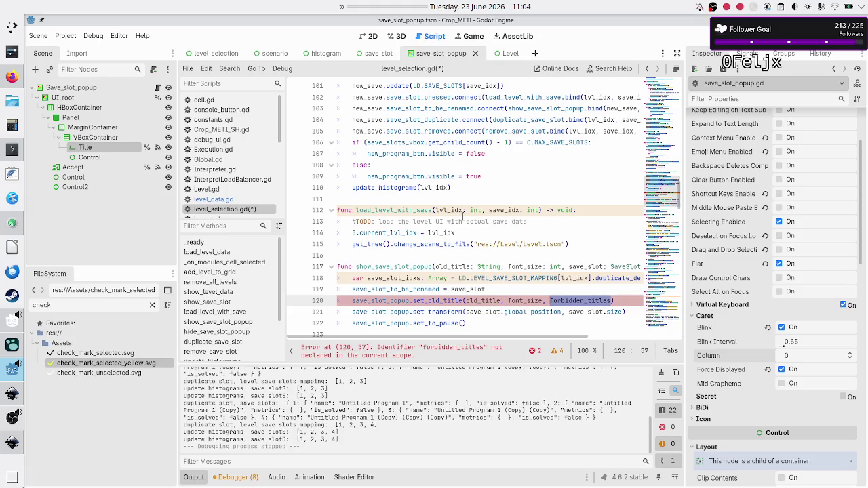
key("shift+Right")
key("shift+Right")
key("shift+Right")
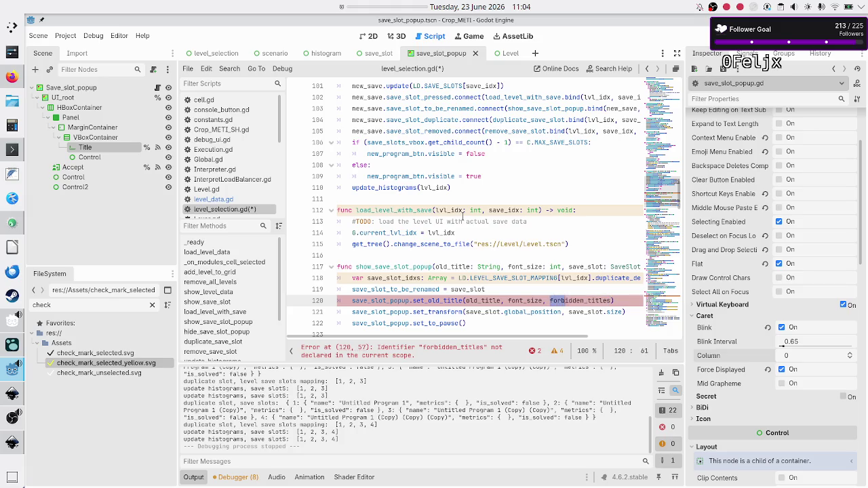
key("shift+Right")
key("shift+Right")
key("Right")
key("Up")
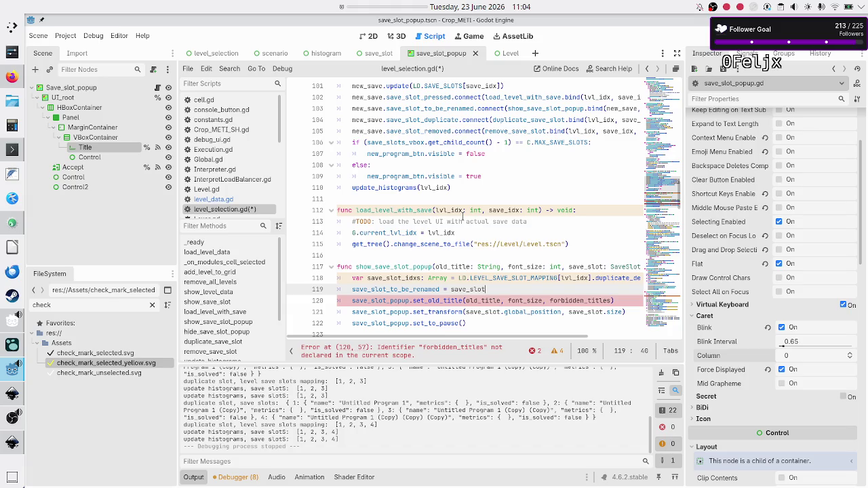
- Review the save-slot creation code on lines 97–106
key("Up")
key("Up")
key("Up")
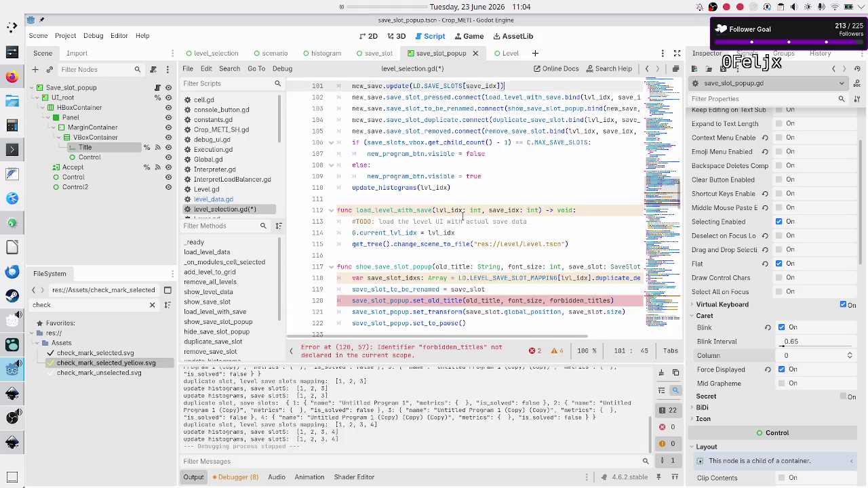
key("Down")
key("Down")
key("Down")
key("Home")
key("End")
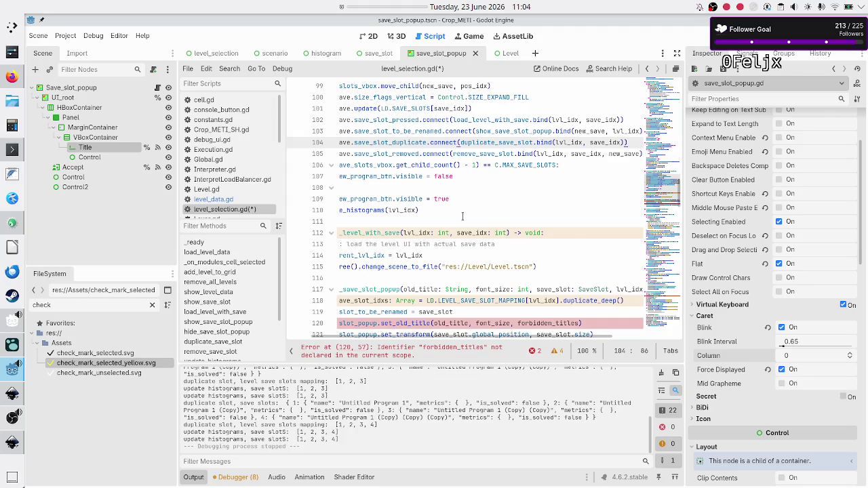
key("Up")
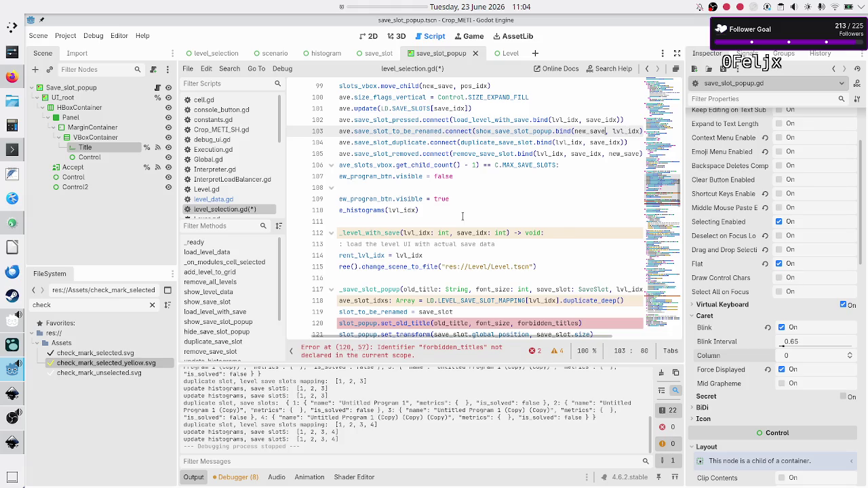
key("Up")
key("Home")
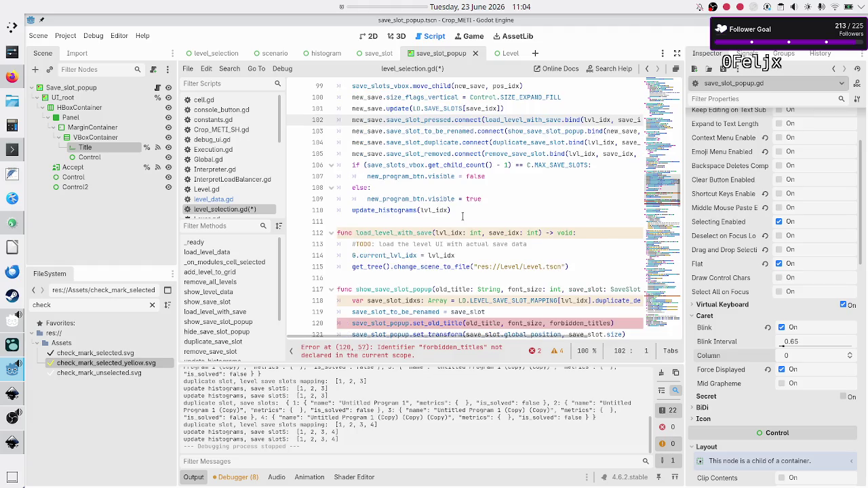
key("Up")
key("Up")
key("Up")
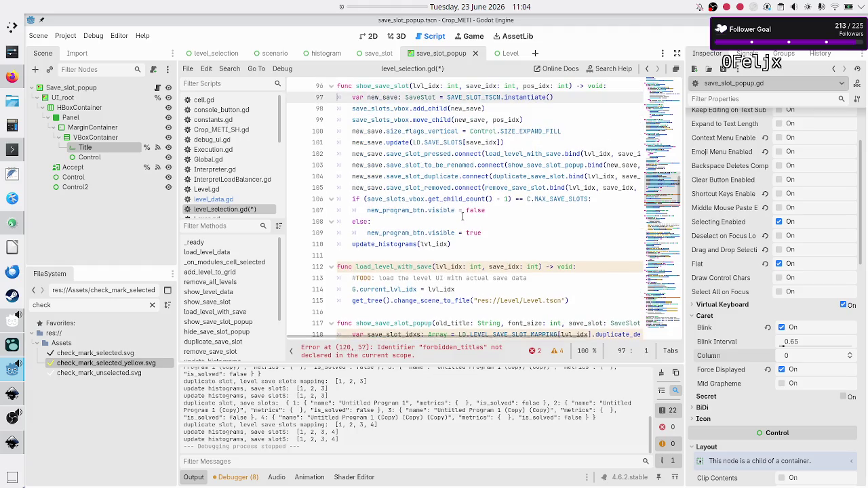
key("Down")
key("Down")
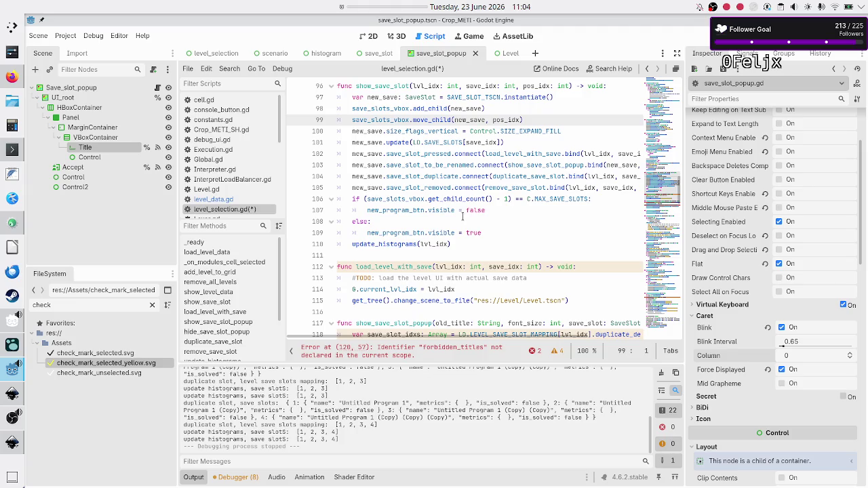
key("Up")
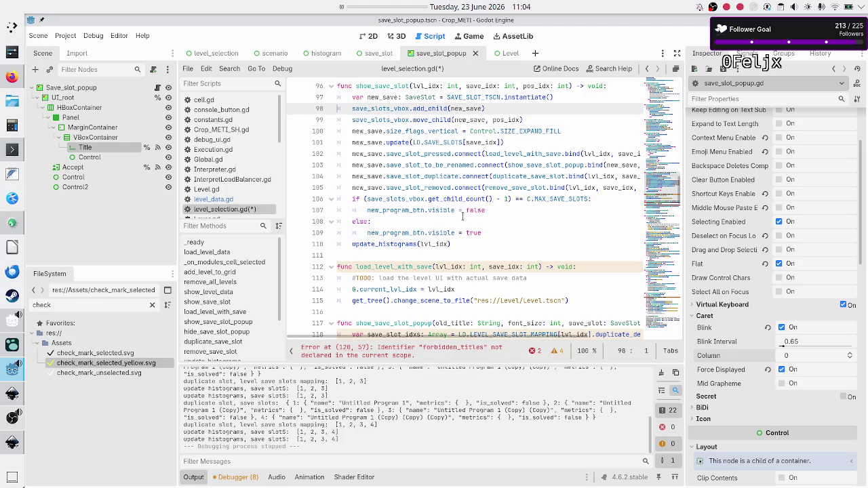
key("Down")
key("Down")
key("Down")
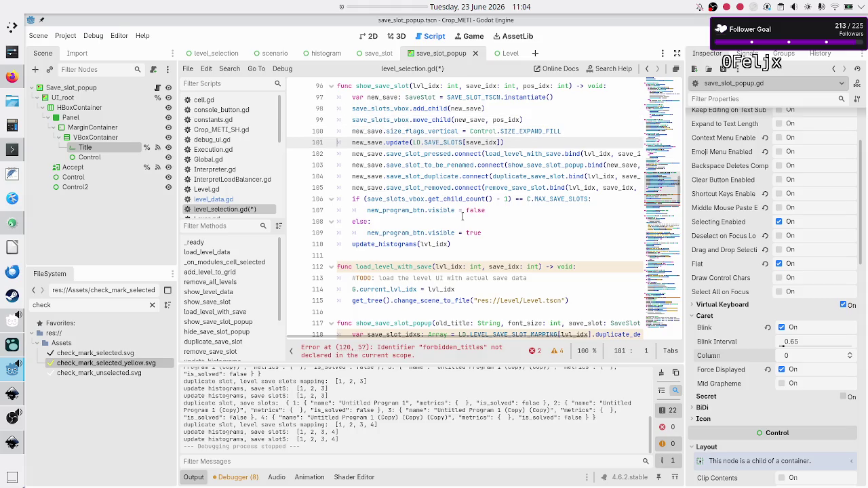
key("Up")
key("Up")
key("Up")
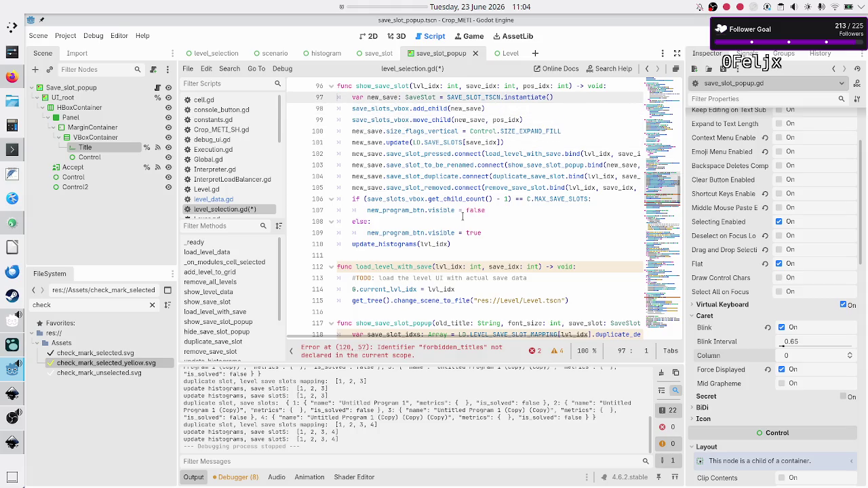
key("Down")
key("Down")
key("Down")
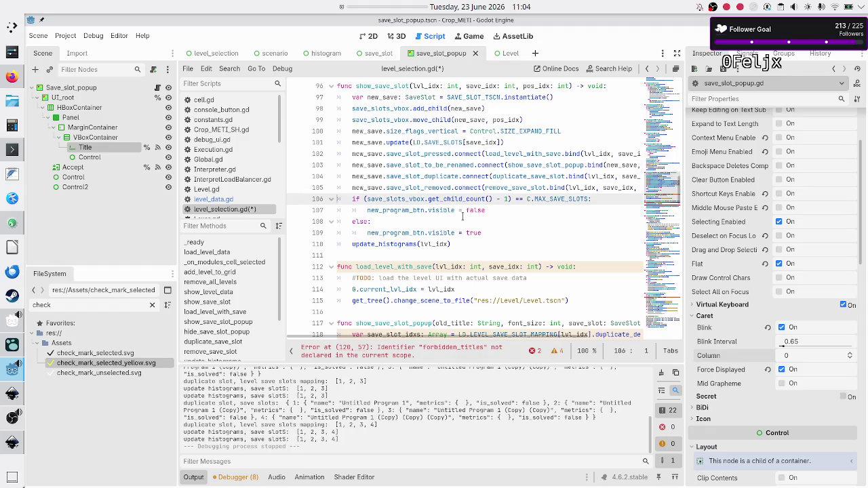
- Add save_idx as another bound argument on the rename connection line
key("Up")
key("End")
key("Up")
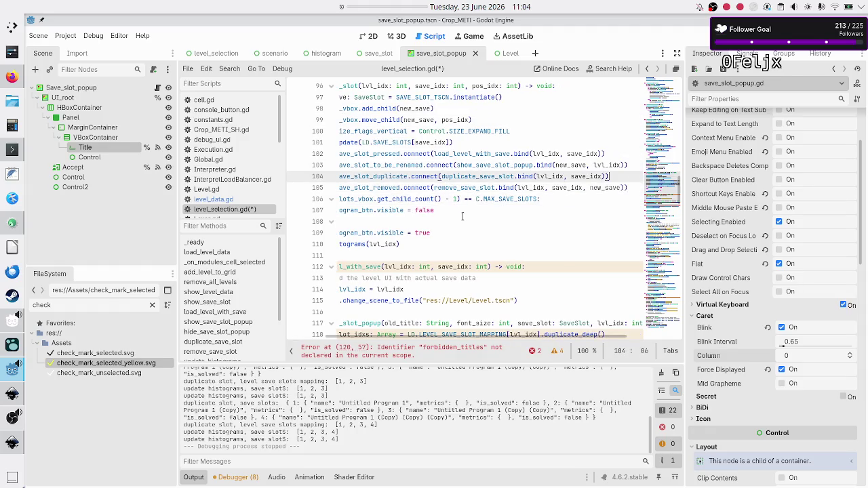
key("Up")
key("Left")
key("Left")
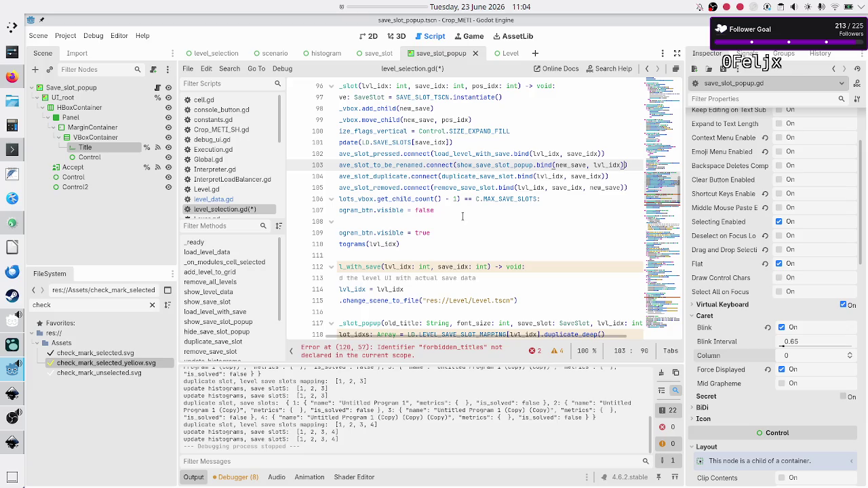
type(", save")
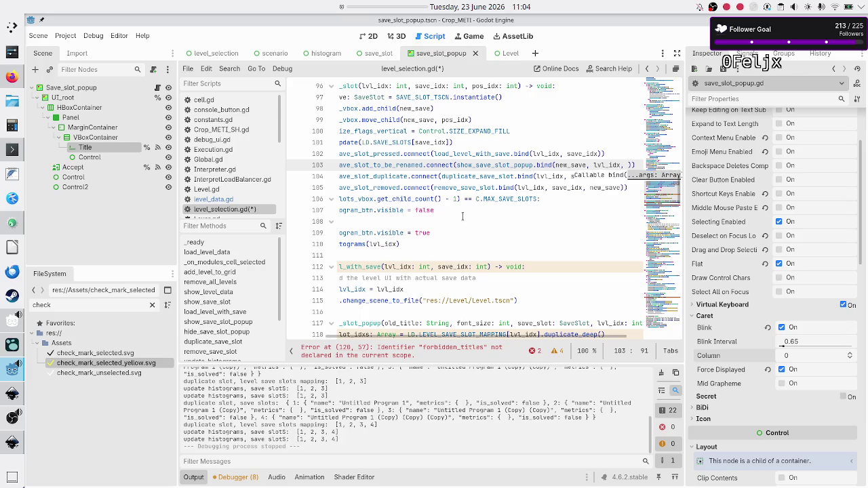
type("_idx")
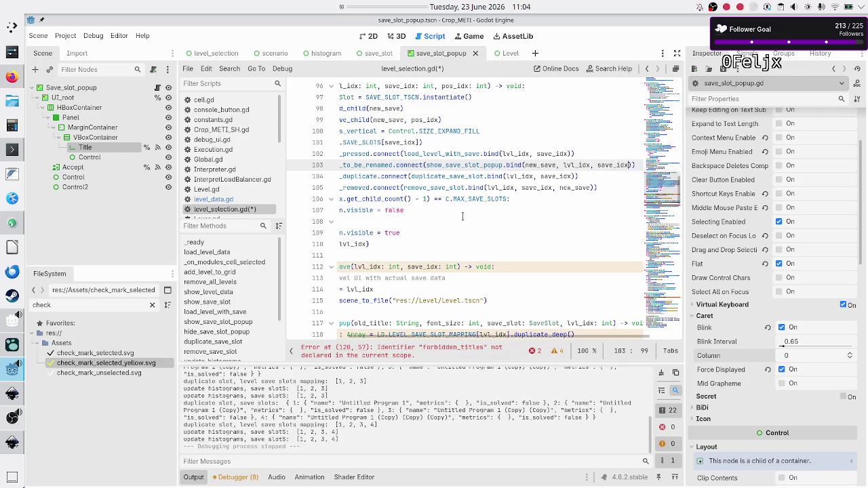
- Add a save_idx: int parameter to the show_save_slot_popup signature
key("Down")
key("Home")
key("Home")
key("Down")
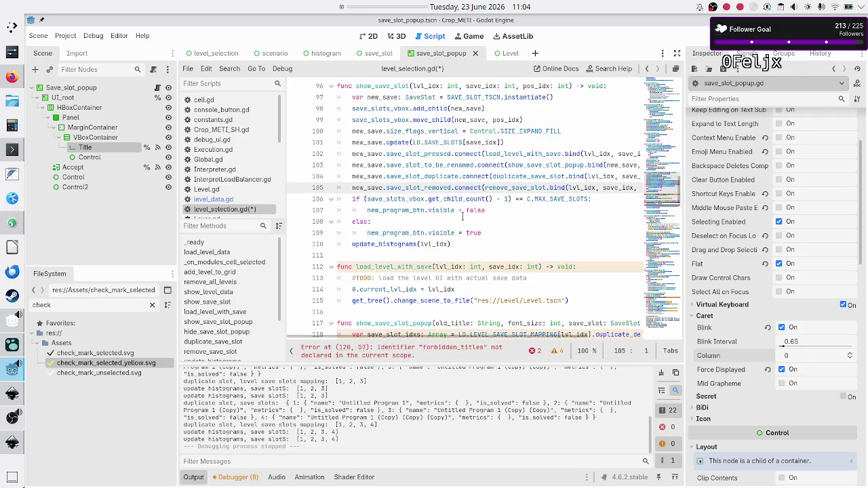
key("Down")
key("Down")
key("Down")
key("Down")
key("Down")
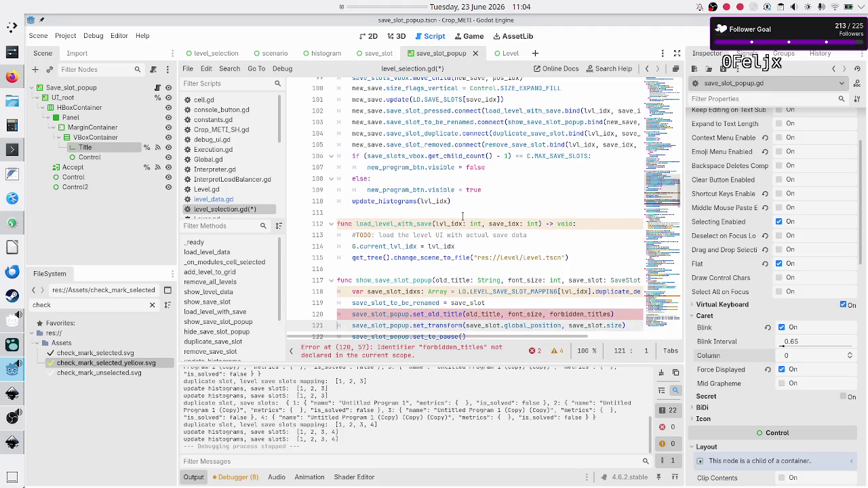
key("Left")
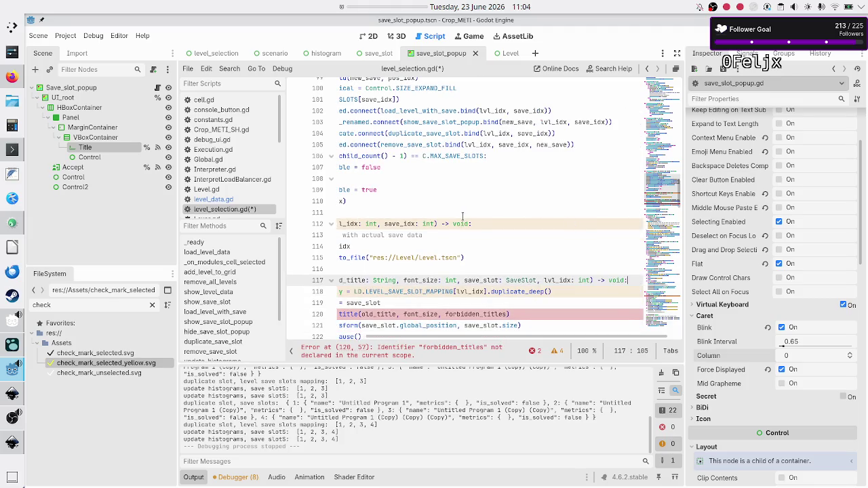
key("Left")
key("Left")
key("Left")
type(", save_od")
key("BackSpace")
key("BackSpace")
type("idx: int")
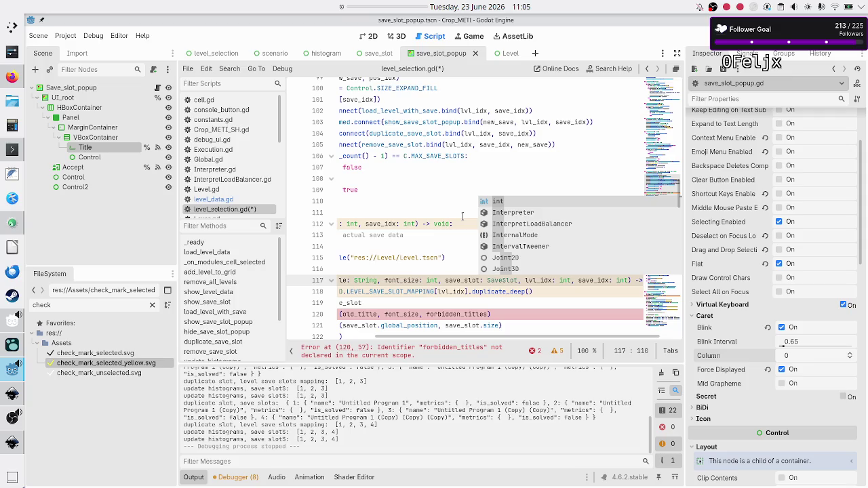
key("Escape")
key("Home")
key("Down")
key("Down")
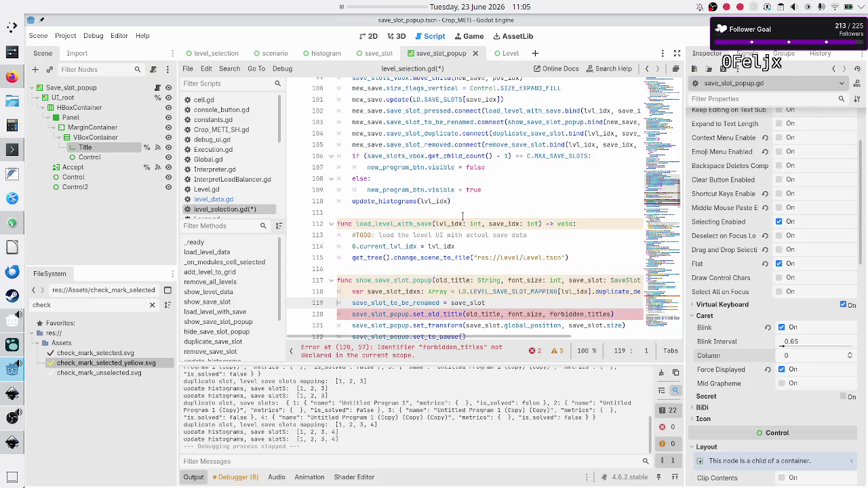
- Start a new line after line 118 with save_slot_idxs.erase( using autocomplete
key("Left")
key("Return")
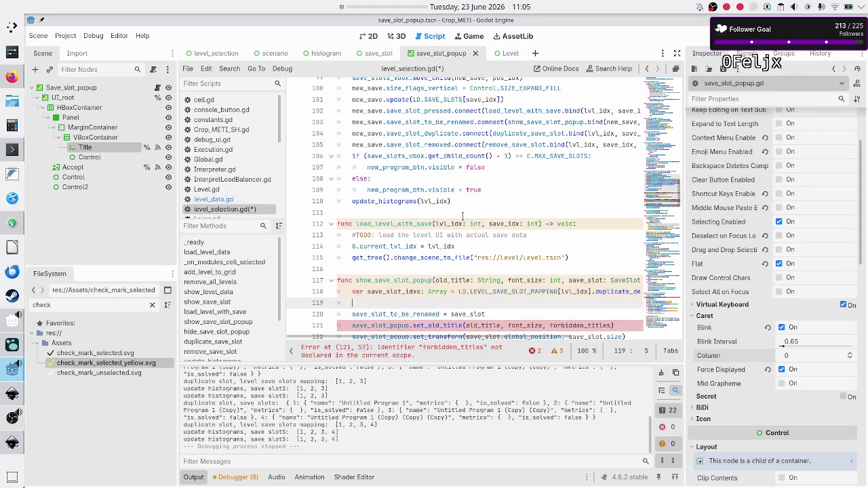
key("BackSpace")
type("save_")
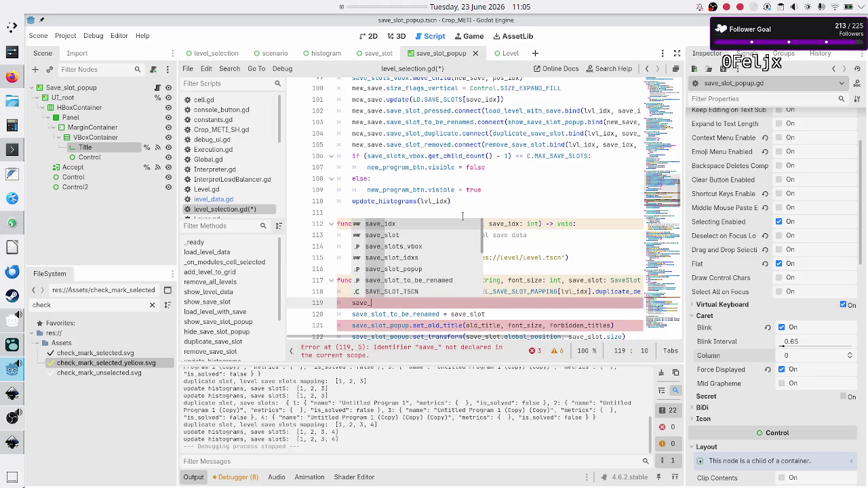
key("Down")
key("Down")
key("Down")
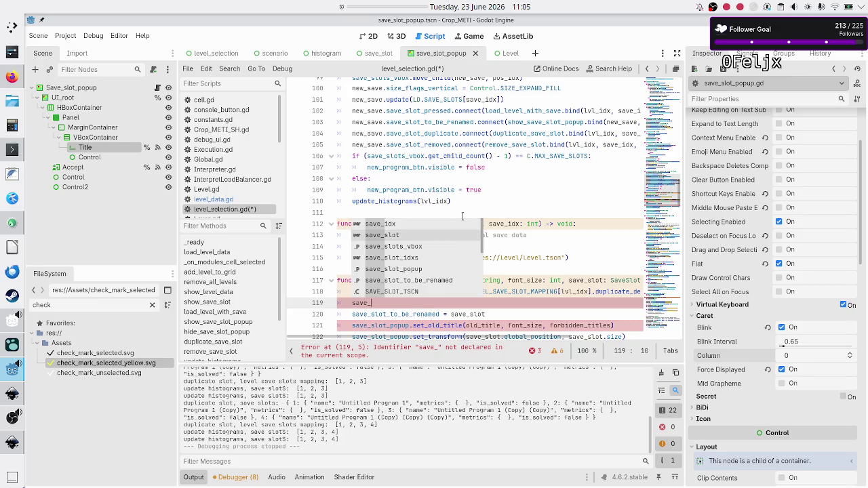
key("Return")
type(".erase(")
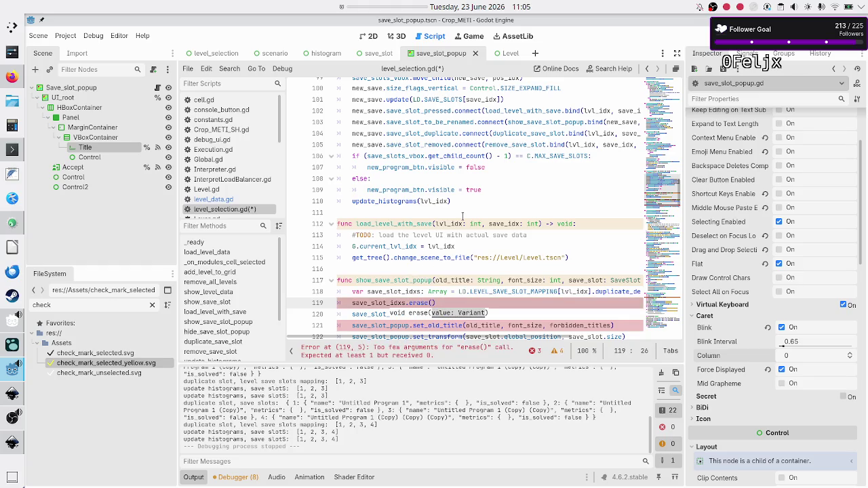
- Look up remove_at in the built-in Array class reference, then return to level_selection.gd
left_click(594, 69)
type("array")
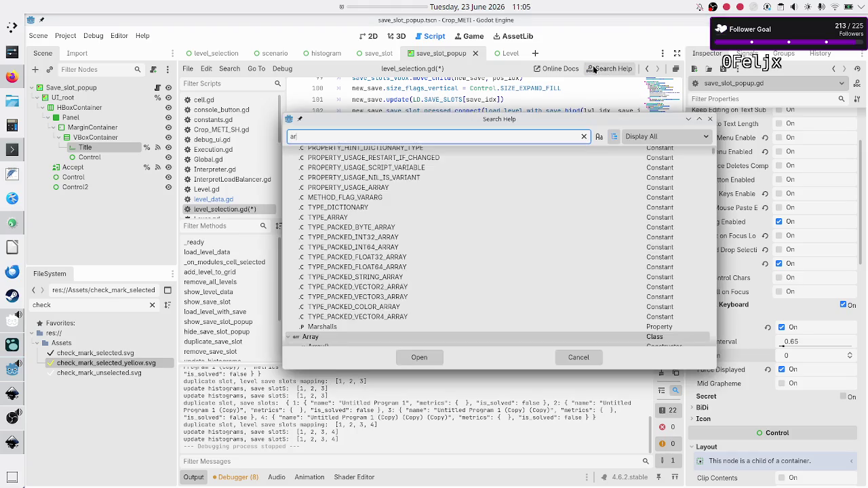
key("Escape")
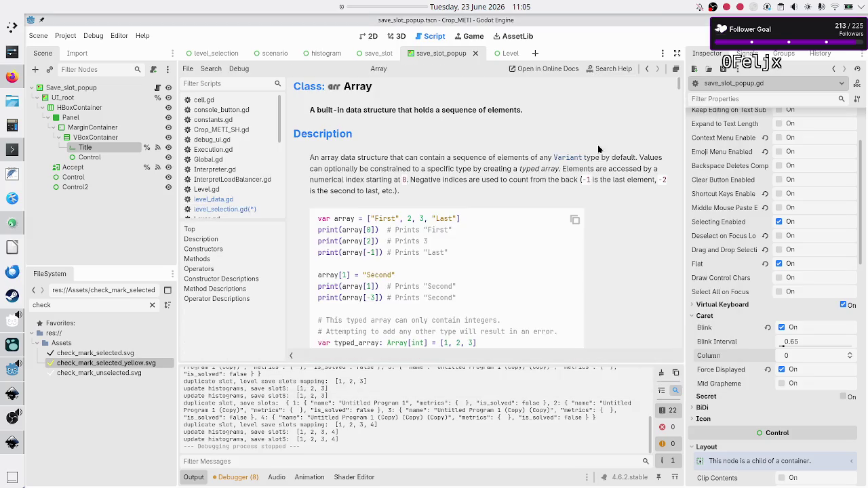
scroll(517, 241, "down", 5)
scroll(518, 241, "down", 15)
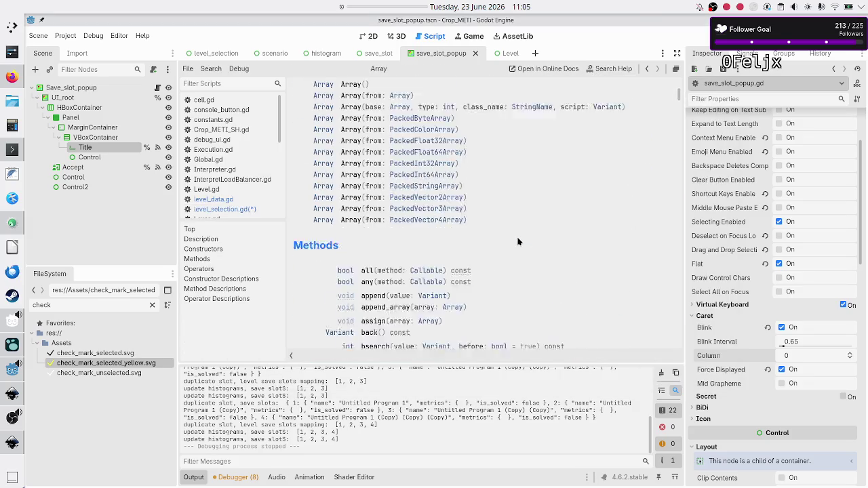
scroll(518, 241, "down", 5)
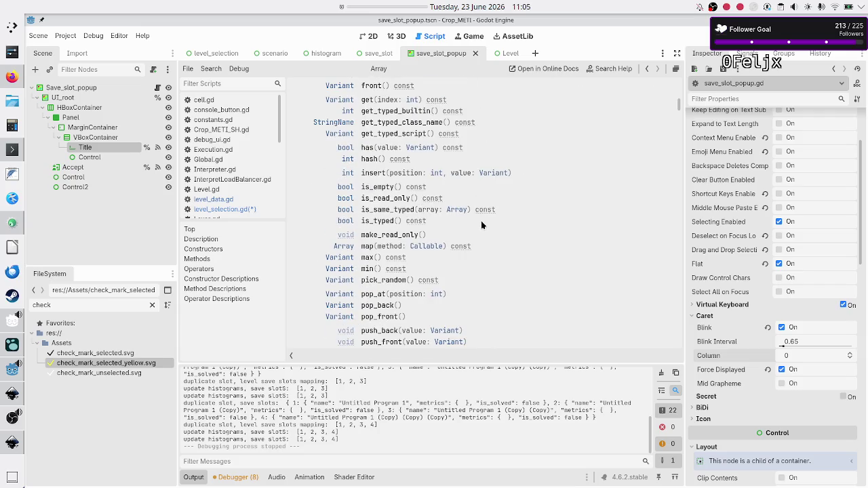
scroll(480, 220, "down", 5)
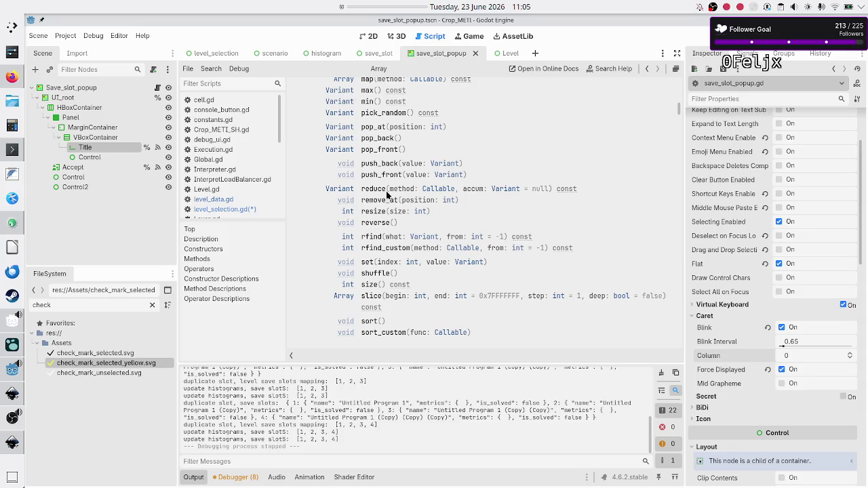
left_click(385, 200)
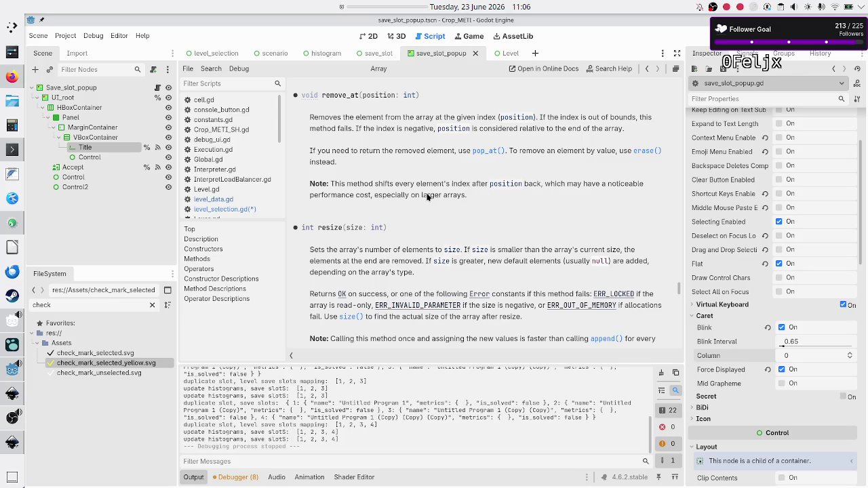
left_click(257, 210)
- Change line 119 to call save_slot_idxs.remove_at(save_idx) instead of erase
key("BackSpace")
key("BackSpace")
key("BackSpace")
type("remove_at(")
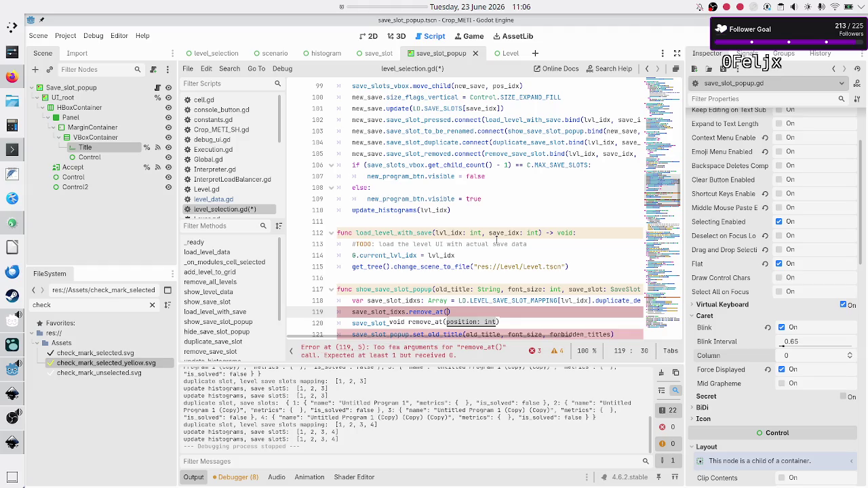
type("save")
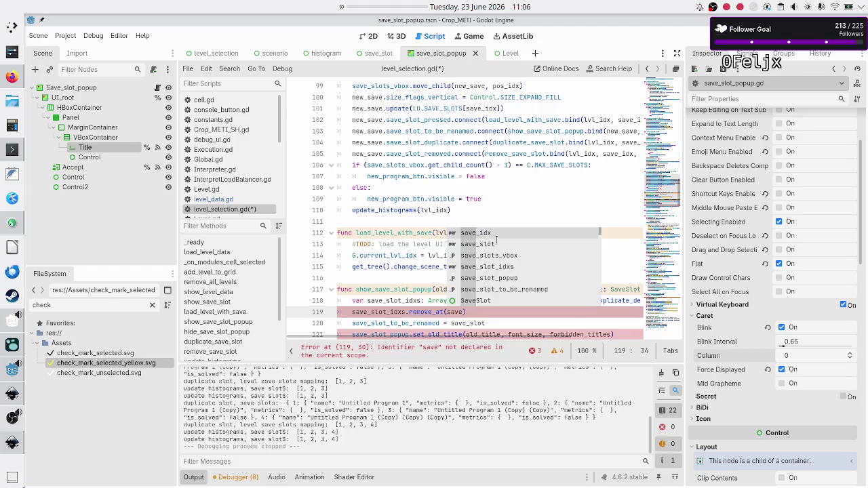
key("Return")
key("Up")
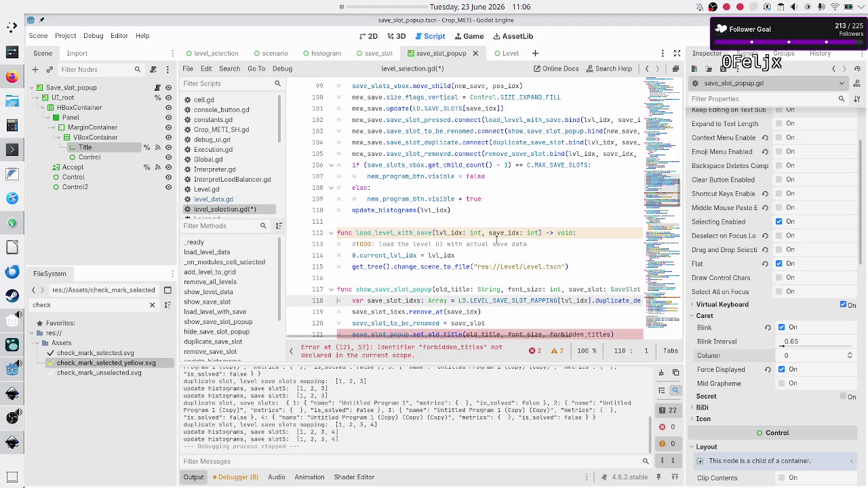
key("Left")
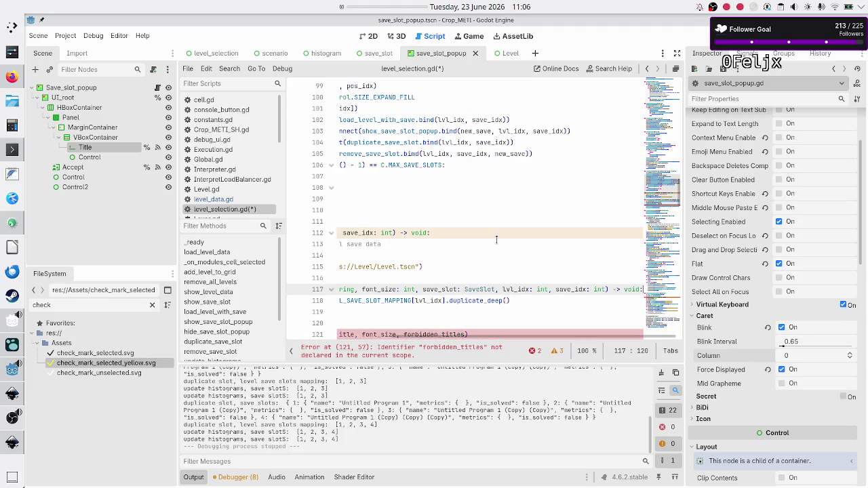
key("Right")
key("Right")
key("Right")
key("Right")
key("Right")
key("Down")
key("Up")
key("Up")
key("Down")
key("Down")
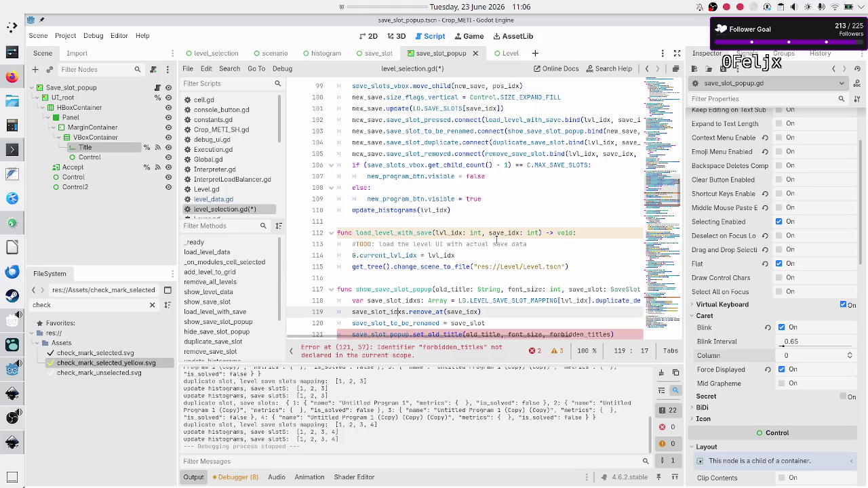
key("End")
key("Right")
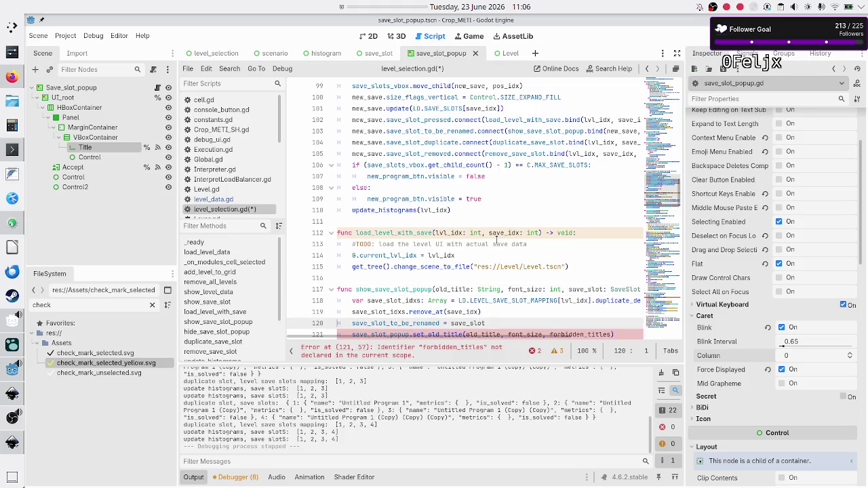
scroll(497, 237, "down", 1)
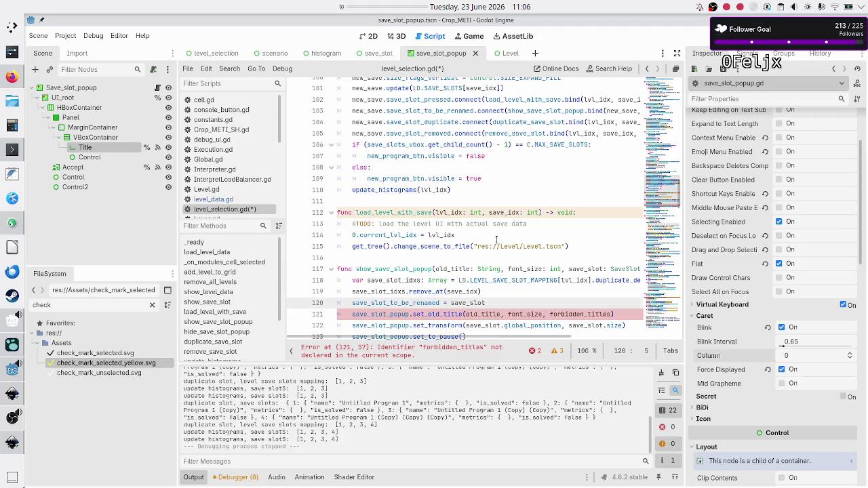
key("Up")
key("End")
- Declare 'var forbidden_titles: PackedStringArray' on a new line after the remove_at call
key("Return")
type("var forbid")
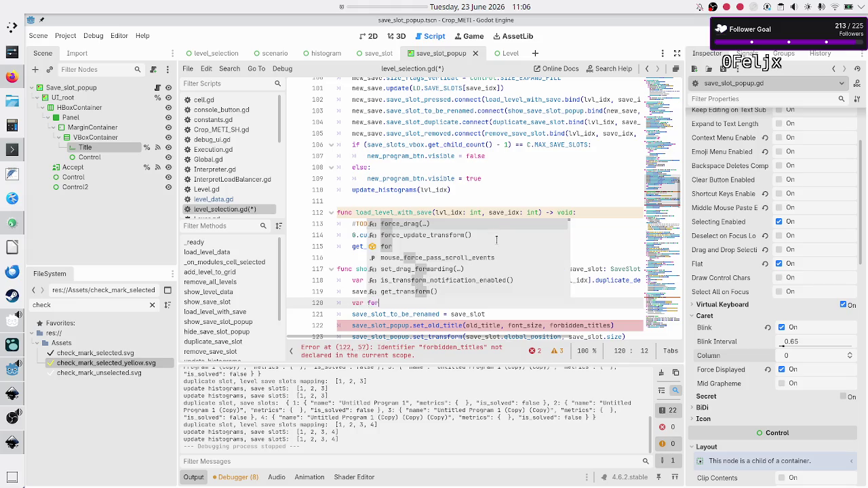
type("den")
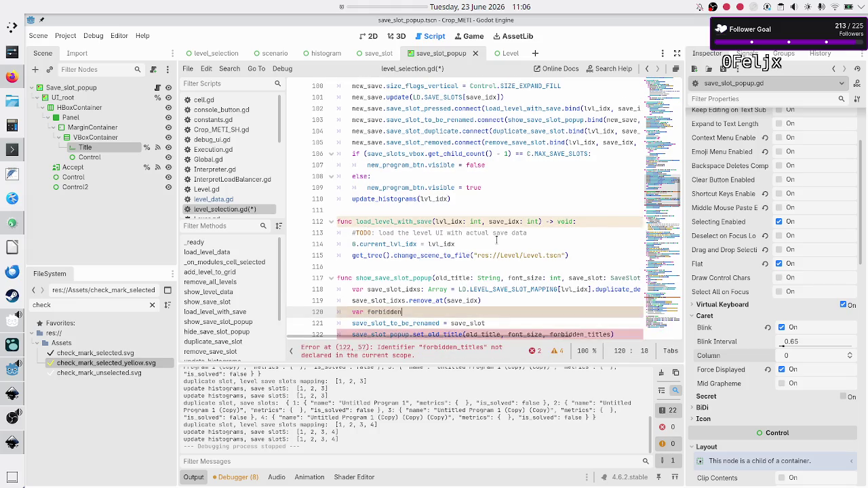
type("_tit")
type("les: Array")
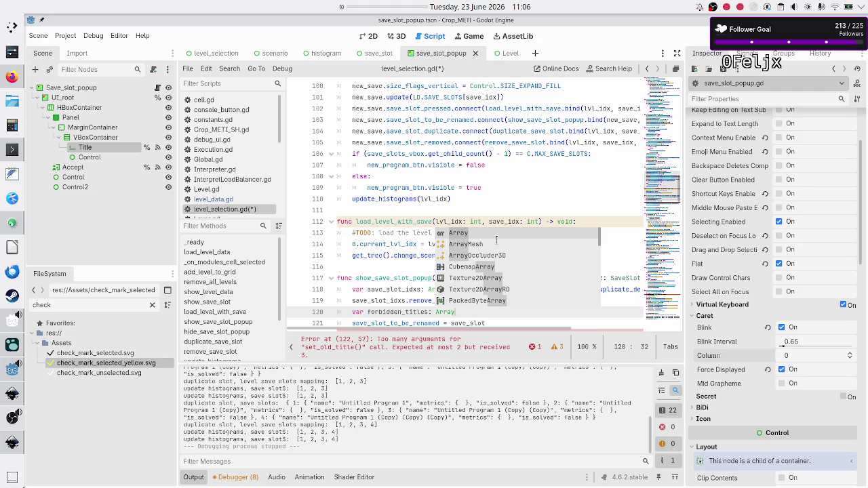
key("BackSpace")
key("BackSpace")
key("BackSpace")
key("BackSpace")
key("BackSpace")
type("Pa")
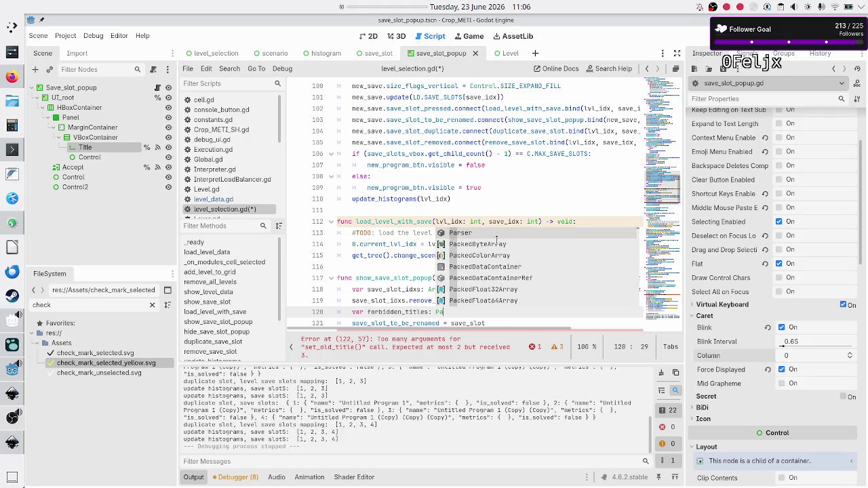
type("ckedStr")
key("Return")
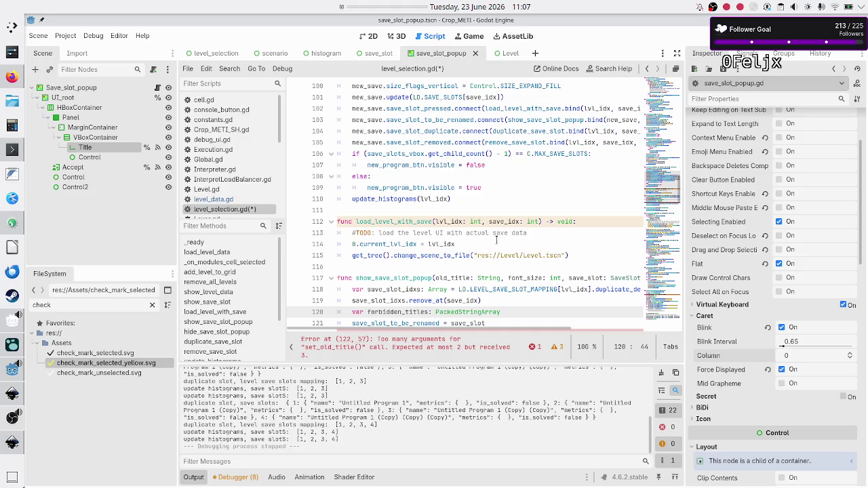
left_click(378, 301)
double_click(378, 301)
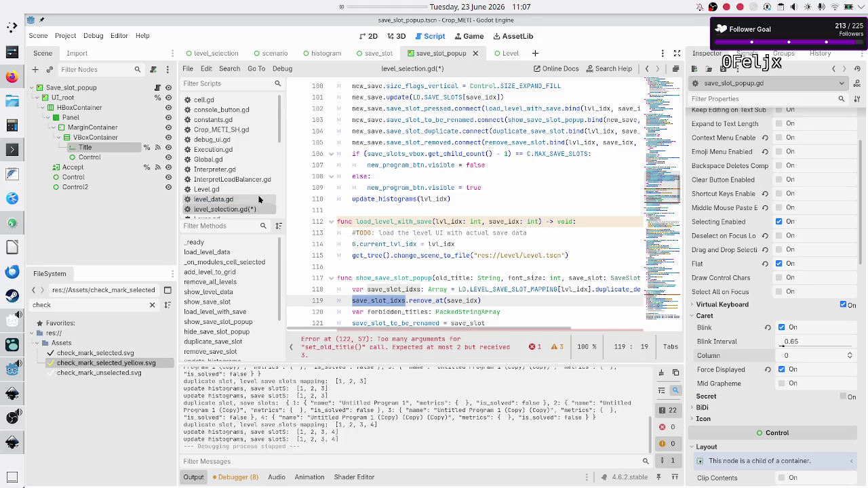
left_click(260, 199)
scroll(419, 226, "up", 15)
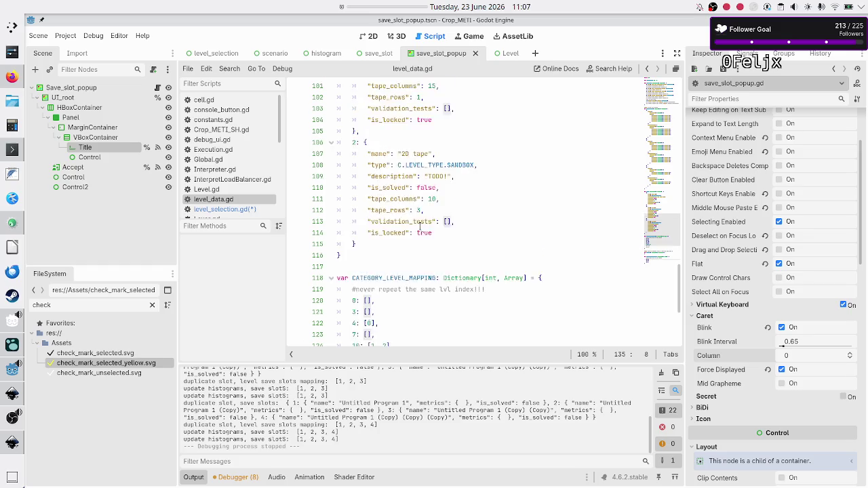
scroll(421, 224, "up", 11)
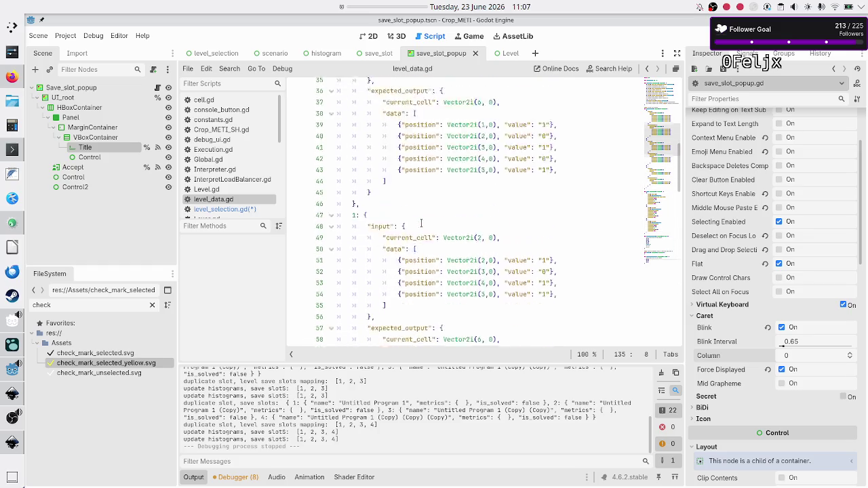
scroll(421, 223, "down", 8)
scroll(421, 223, "down", 14)
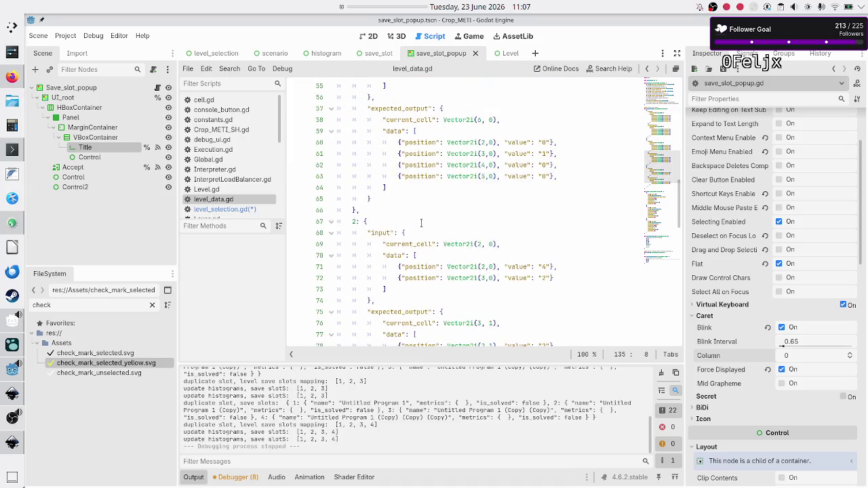
scroll(421, 223, "down", 7)
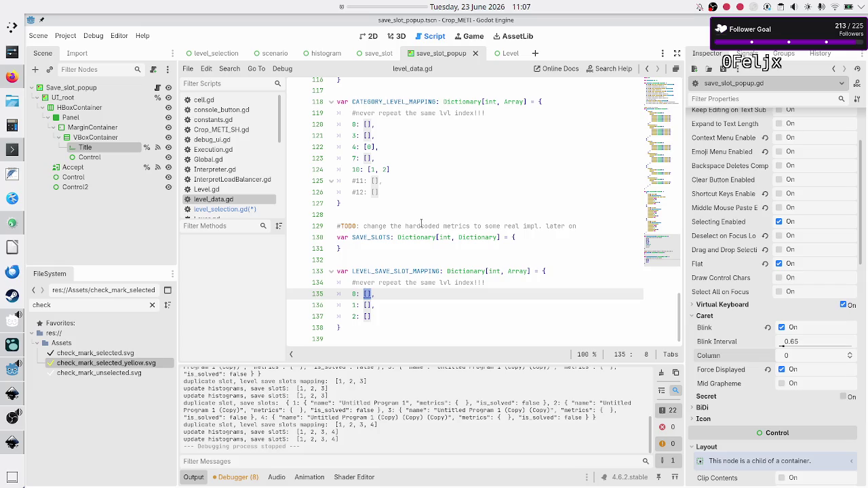
left_click(377, 260)
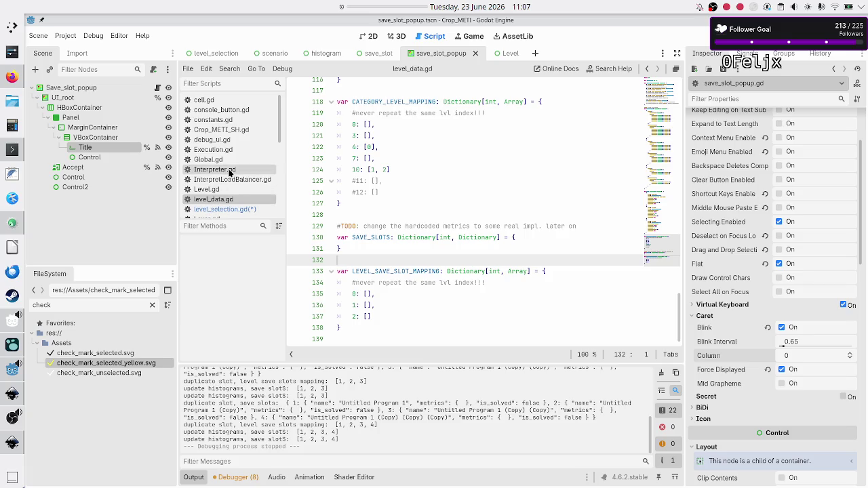
left_click(221, 209)
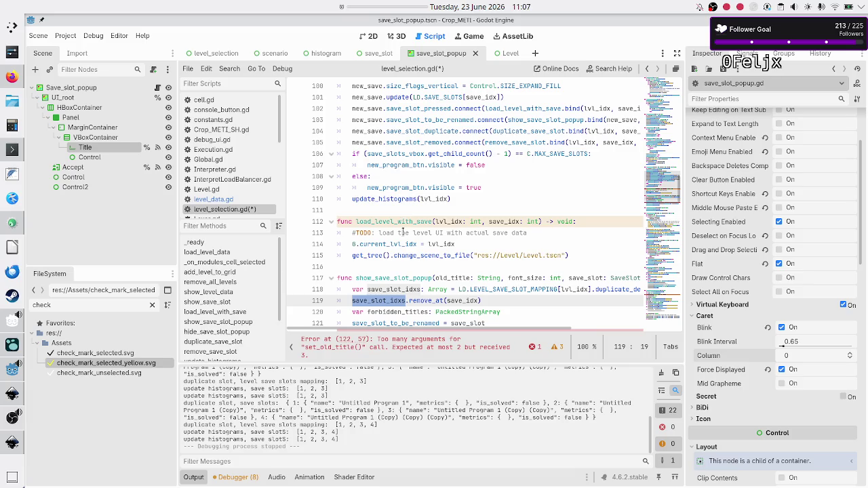
scroll(403, 232, "down", 2)
scroll(404, 232, "down", 8)
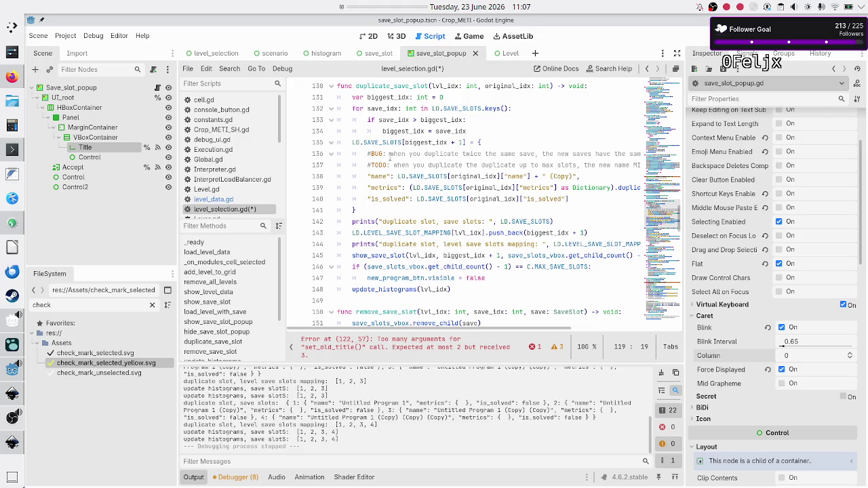
double_click(380, 177)
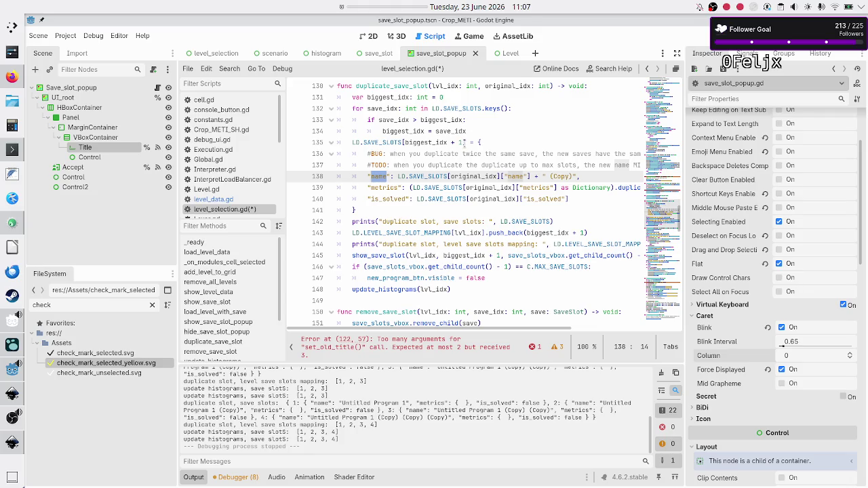
left_click_drag(463, 142, 405, 142)
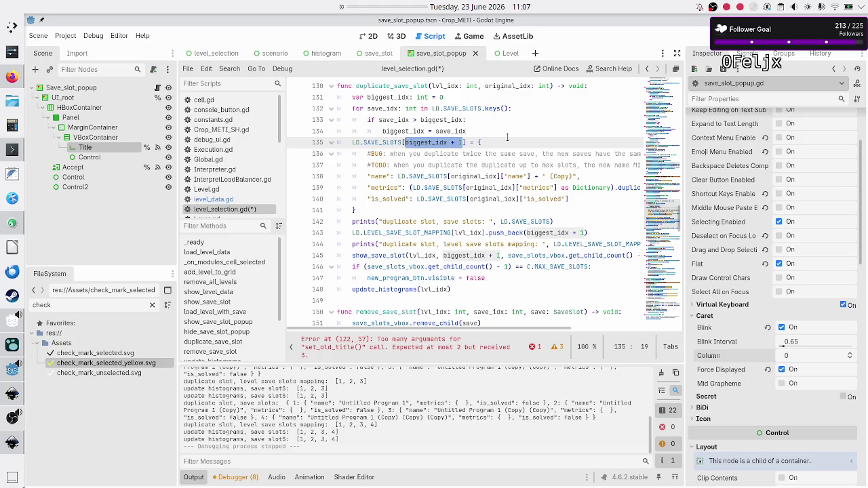
left_click(480, 142)
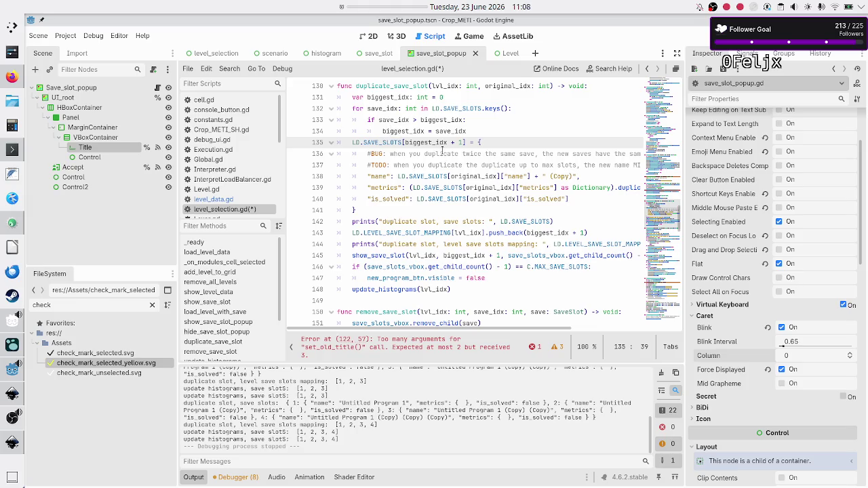
scroll(442, 149, "up", 5)
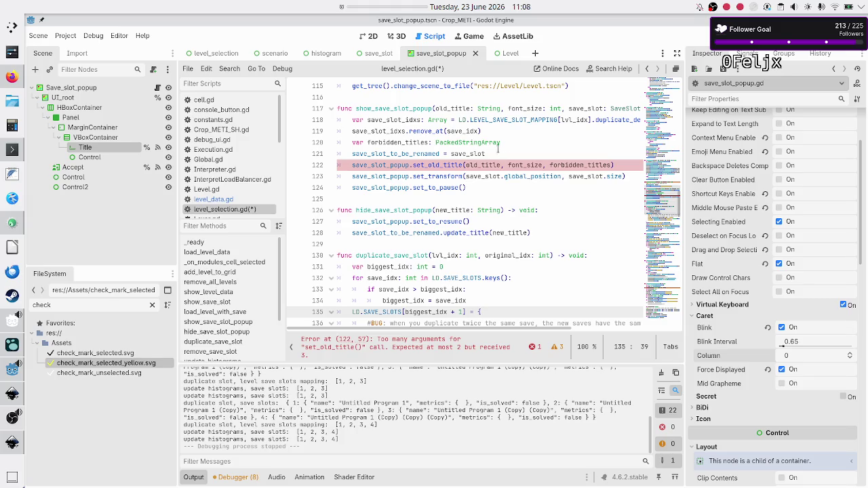
- Begin a for loop on a new line after the forbidden_titles declaration
left_click(510, 143)
key("Return")
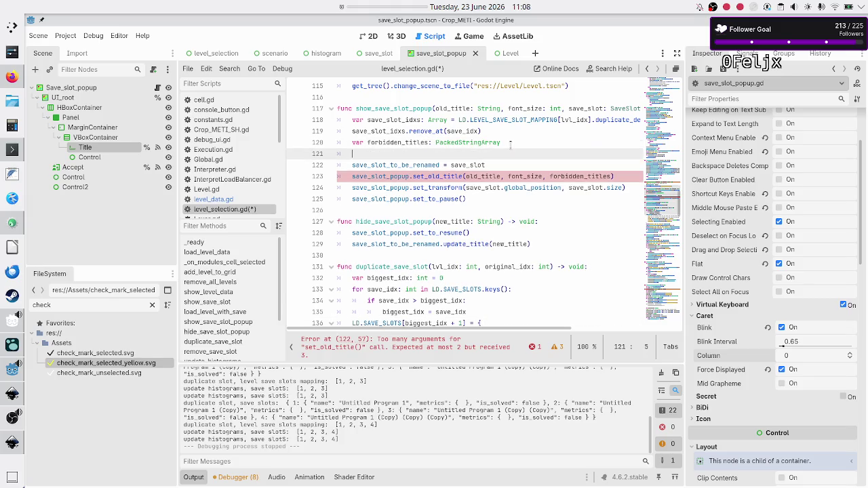
type("for")
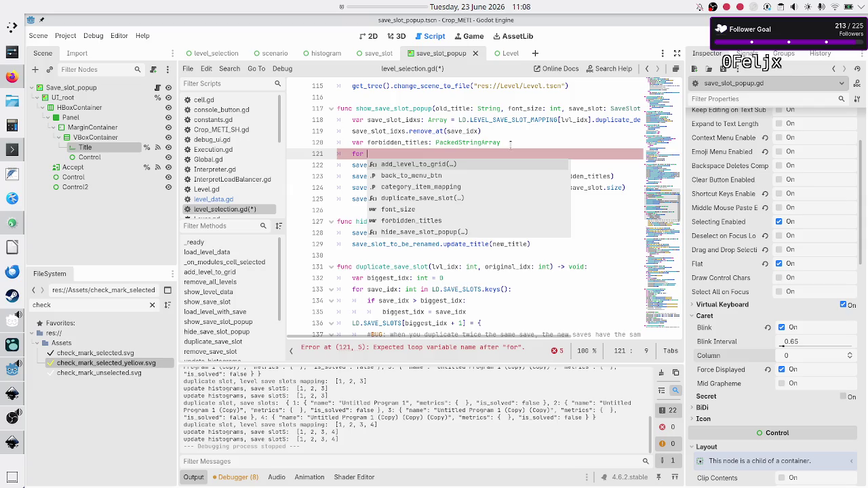
type("save_slot")
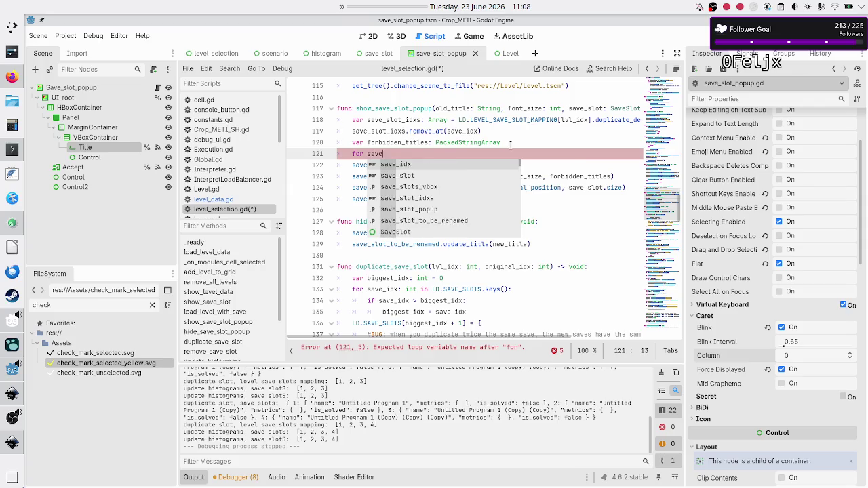
key("BackSpace")
key("BackSpace")
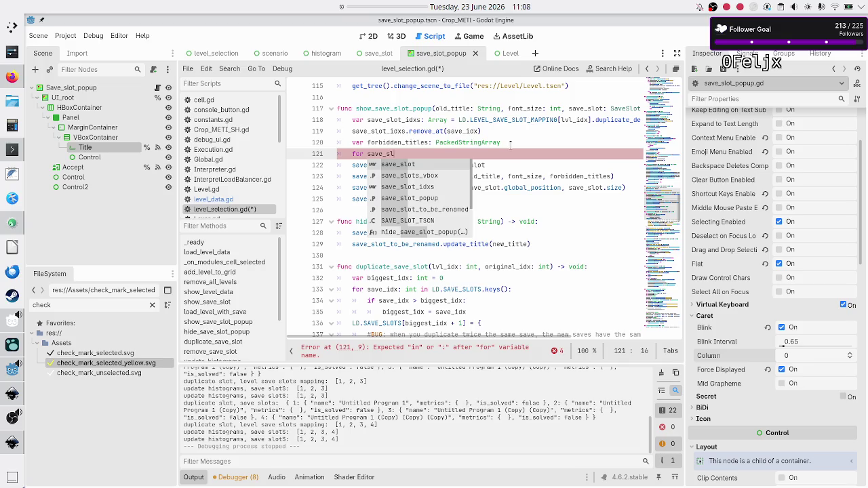
key("Escape")
- Rename save_slot_idxs to other_save_slot_idxs on lines 118 and 119
key("Up")
key("Up")
key("Up")
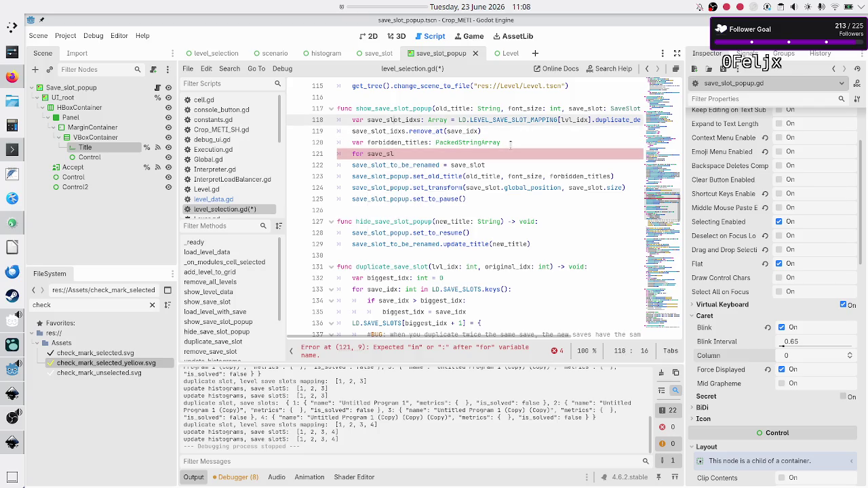
key("Left")
key("Left")
key("Left")
type("other_")
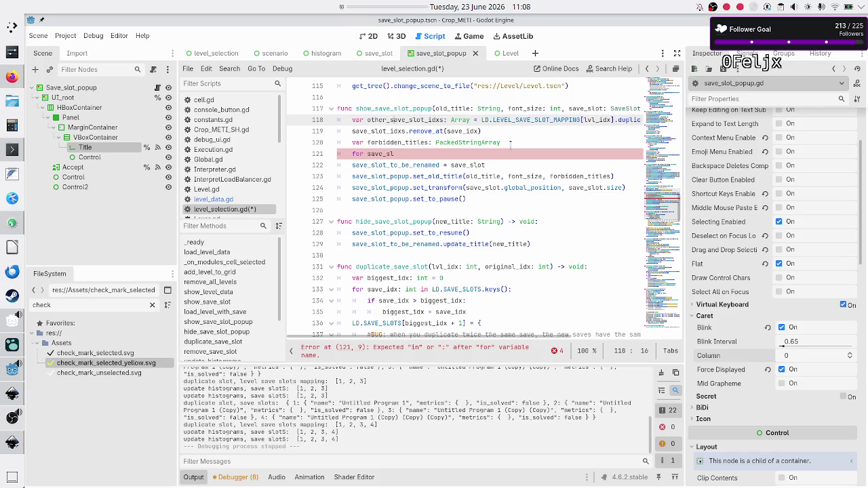
key("Down")
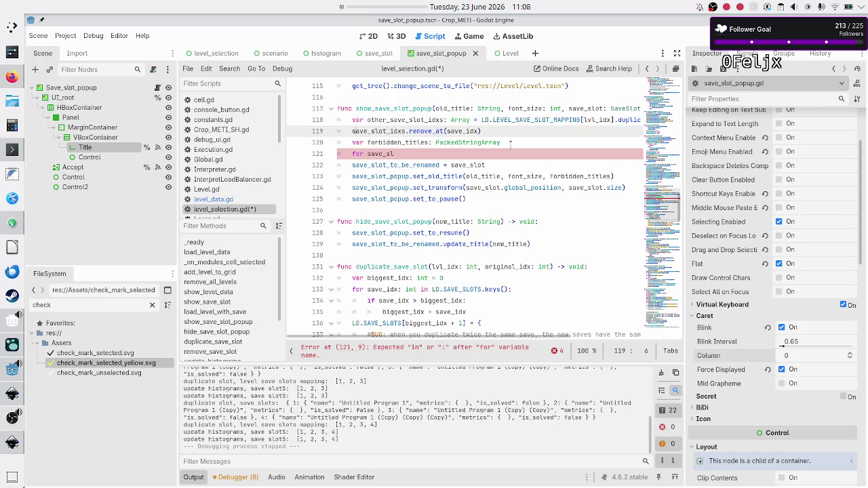
type("other_")
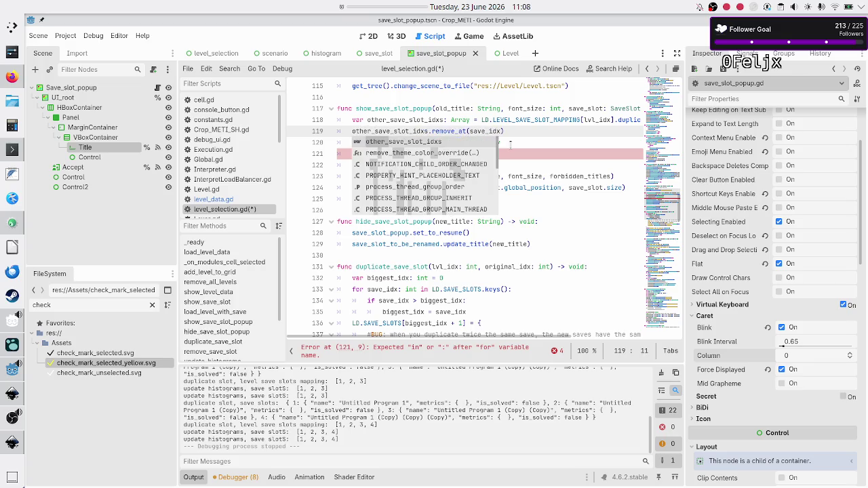
key("Right")
key("Right")
key("Right")
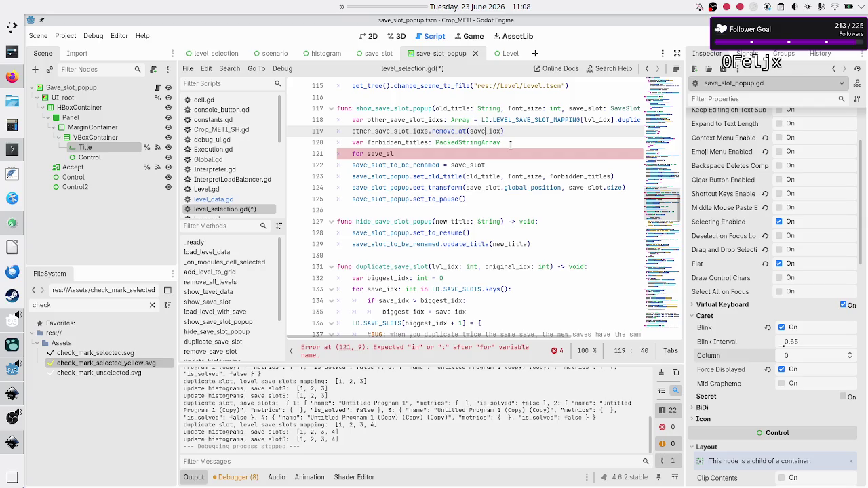
- Complete 'for other_save_slot_idx in other_save_slot_idxs' with a body pushing LD.SAVE_SLOTS into forbidden_titles
key("Down")
key("Down")
key("BackSpace")
key("BackSpace")
key("BackSpace")
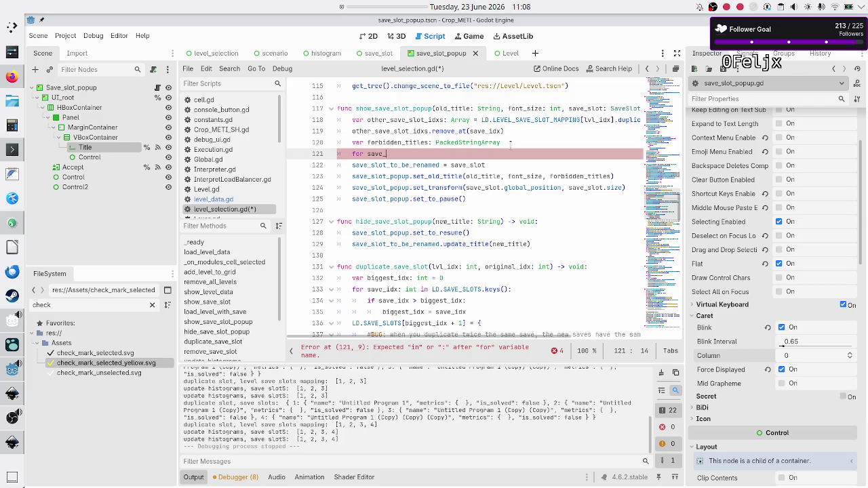
type("other_save_slot_id")
type("x in oter_")
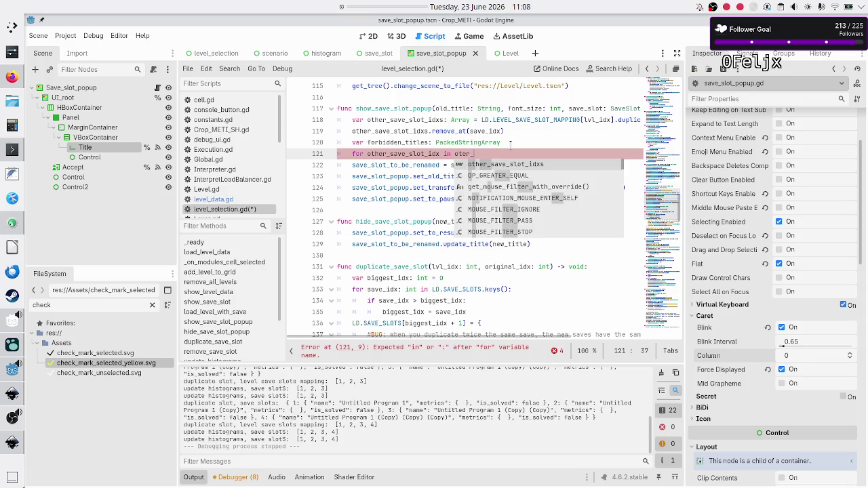
key("Return")
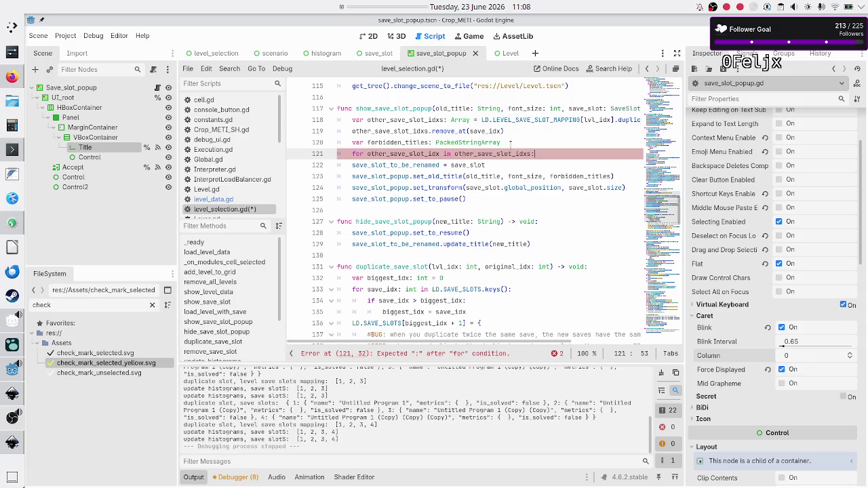
key("Return")
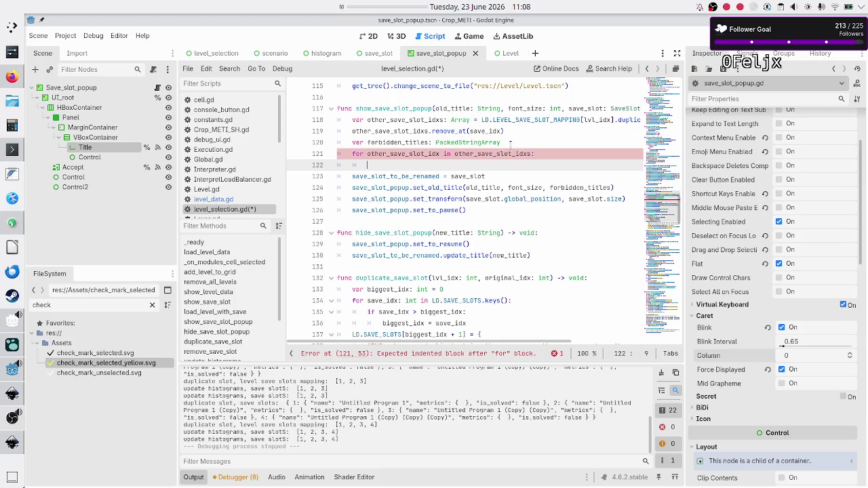
type("forb")
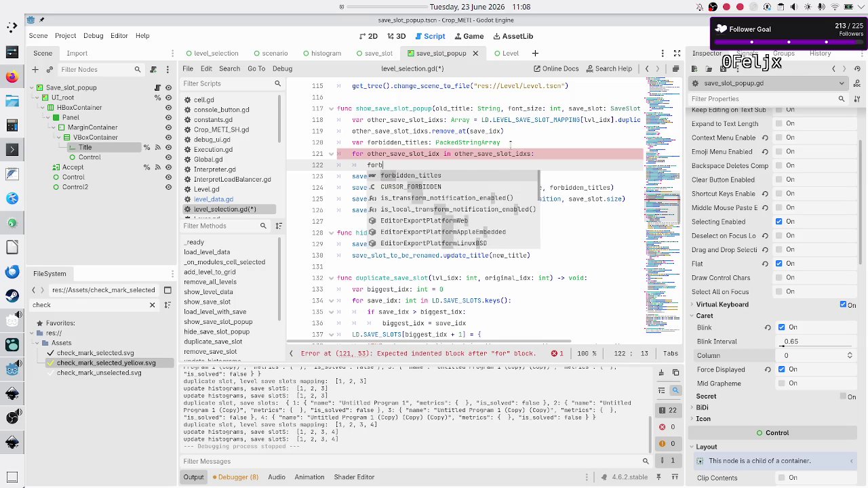
key("Return")
type(".pu")
key("Return")
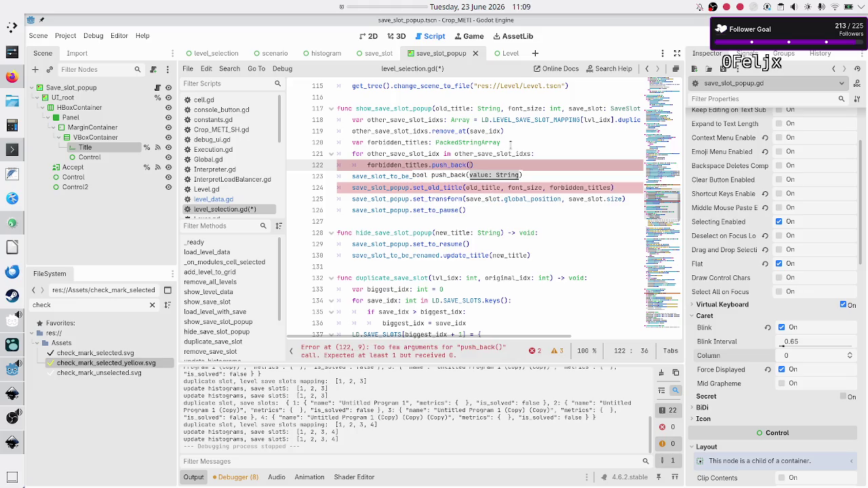
type("LD.SAV")
key("Return")
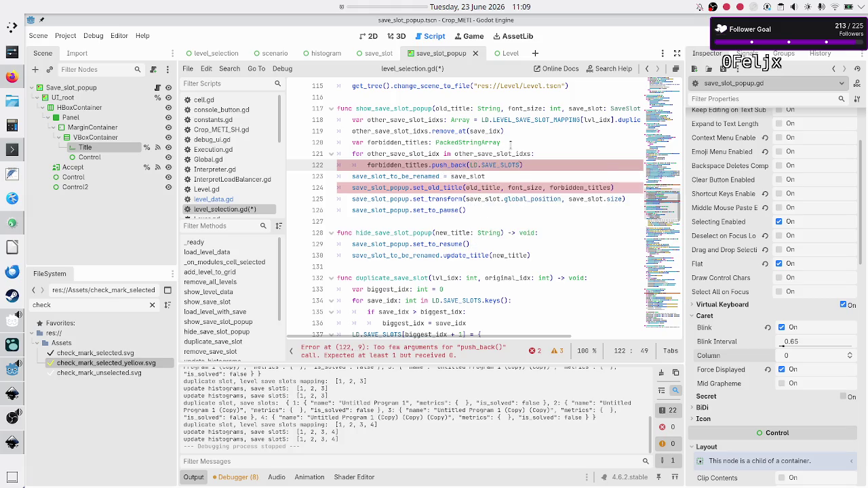
scroll(455, 183, "down", 8)
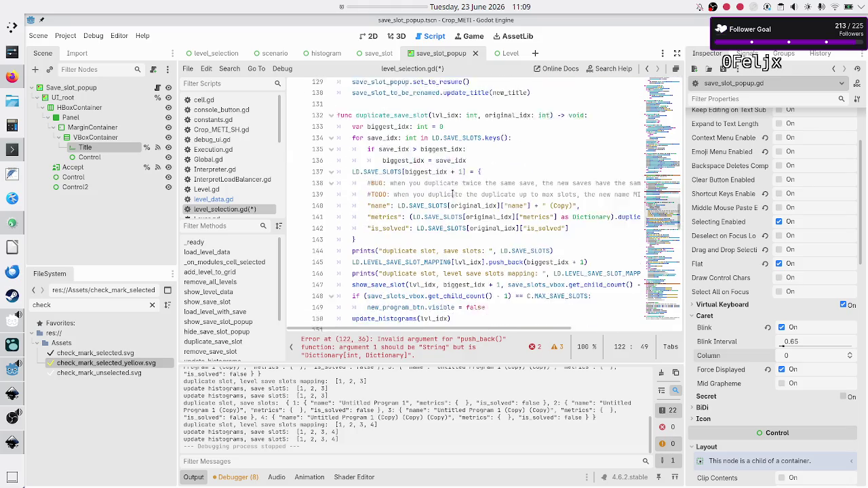
- On line 122, push LD.SAVE_SLOTS[other_save_slot_idx]["name"] instead of the whole entry
scroll(453, 193, "down", 1)
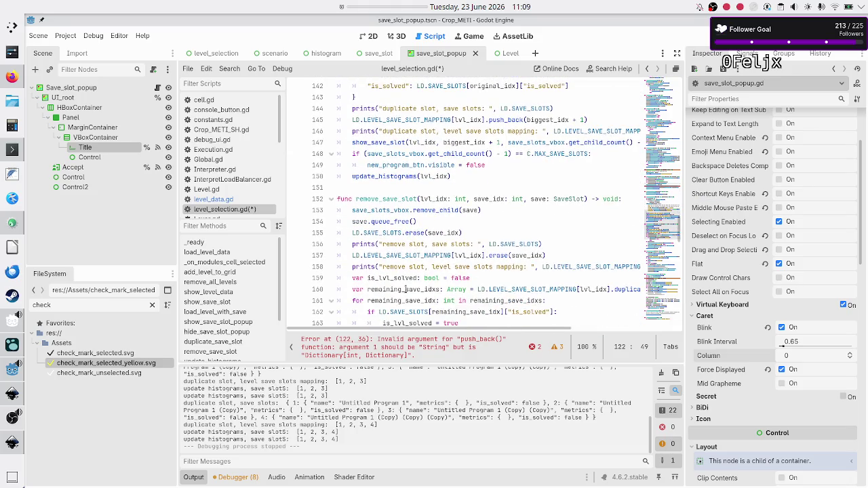
scroll(405, 285, "down", 1)
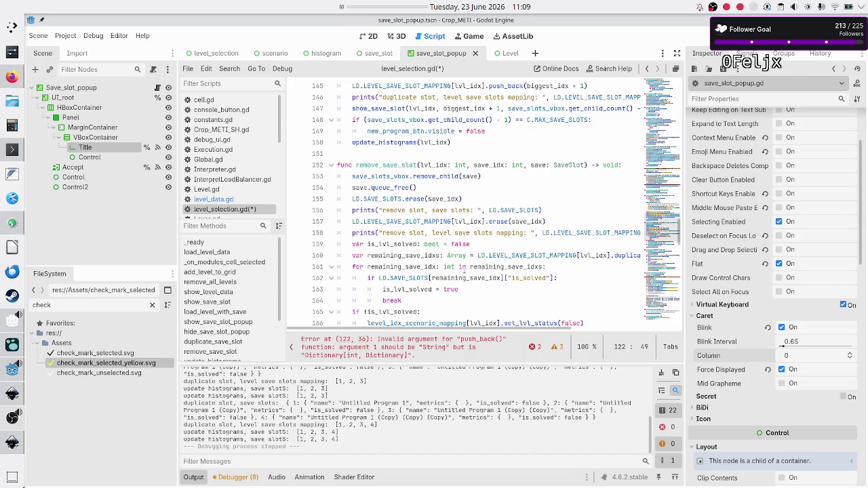
scroll(467, 271, "down", 7)
scroll(465, 270, "down", 7)
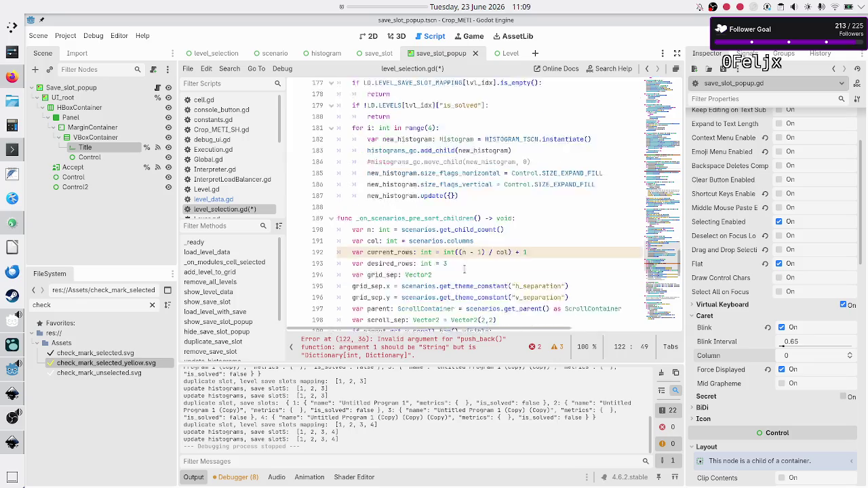
scroll(465, 270, "up", 12)
scroll(465, 270, "up", 9)
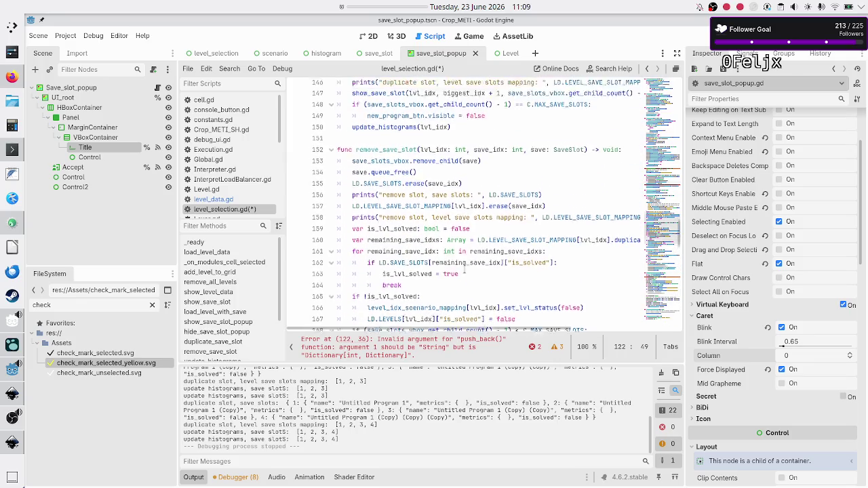
scroll(466, 270, "down", 1)
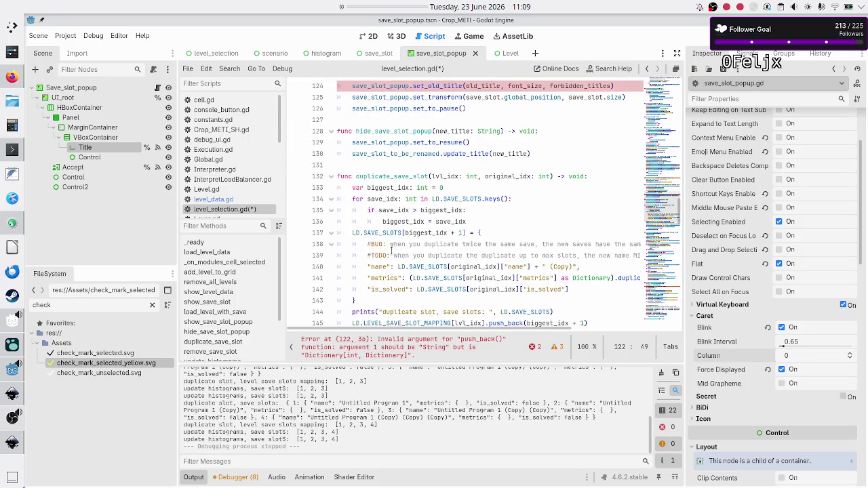
scroll(469, 222, "up", 4)
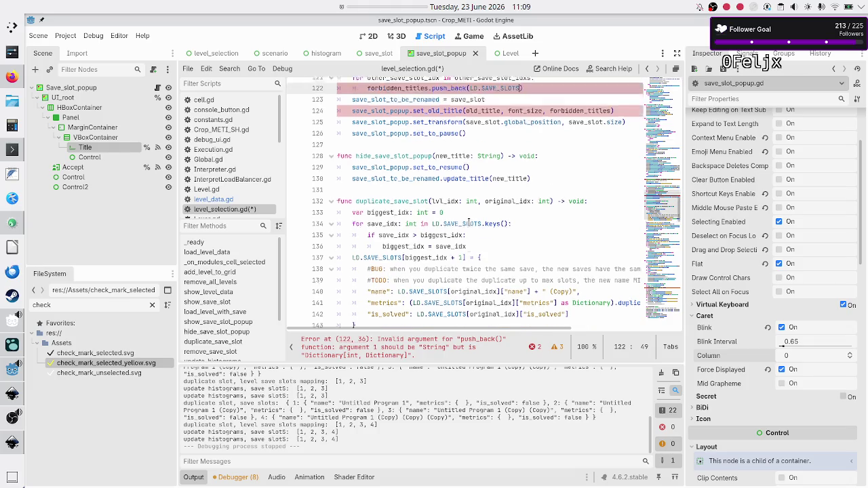
type("[")
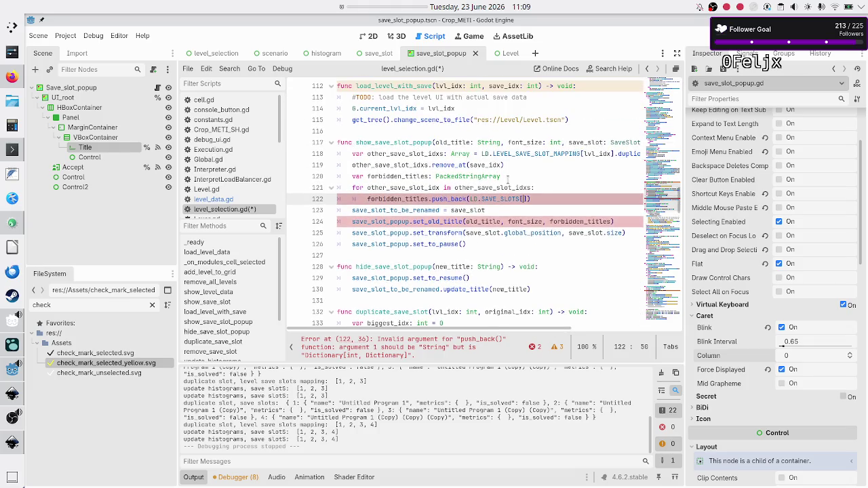
type("other_")
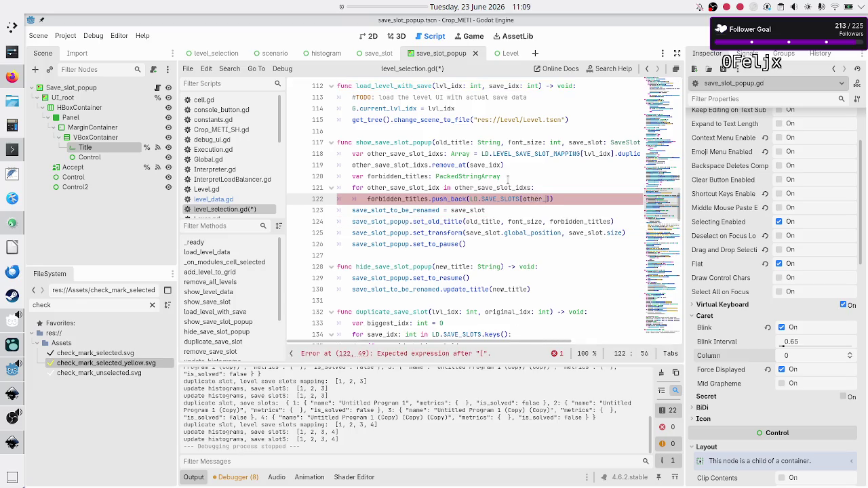
key("Return")
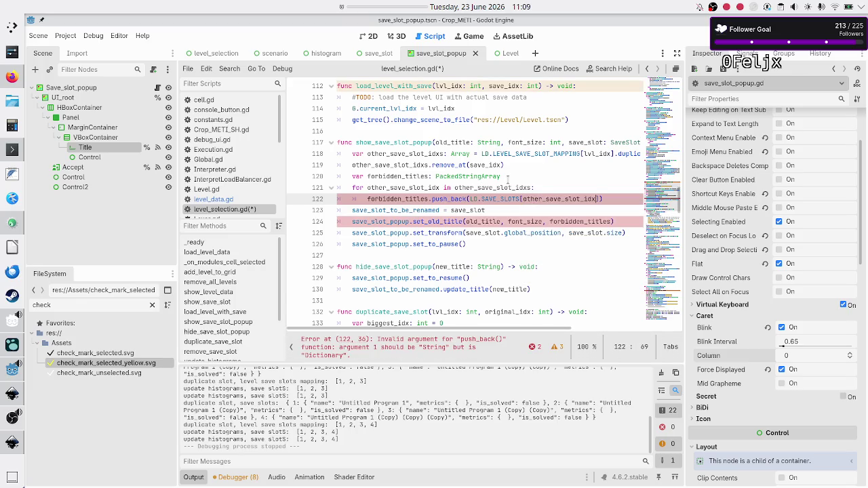
key("Right")
type("[")
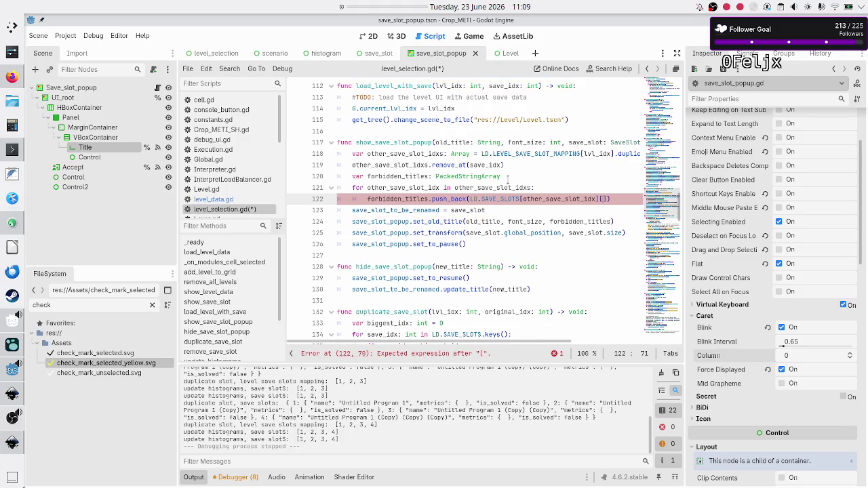
scroll(476, 193, "down", 4)
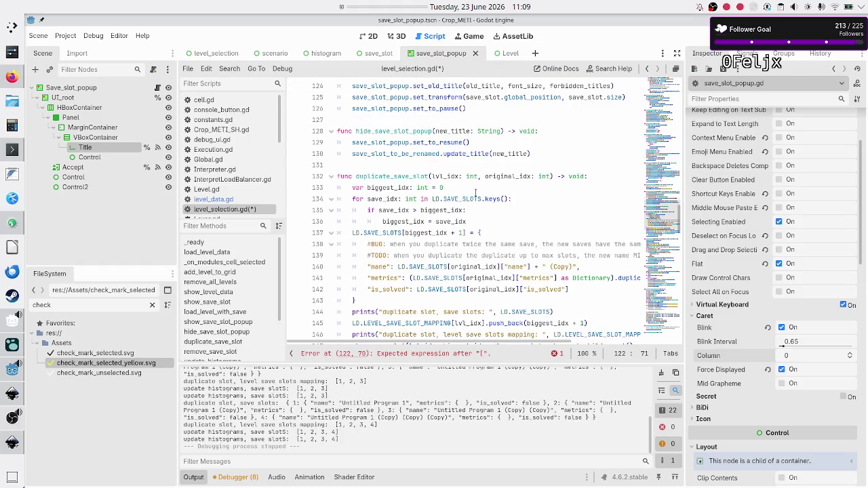
scroll(476, 193, "up", 4)
type("\"name")
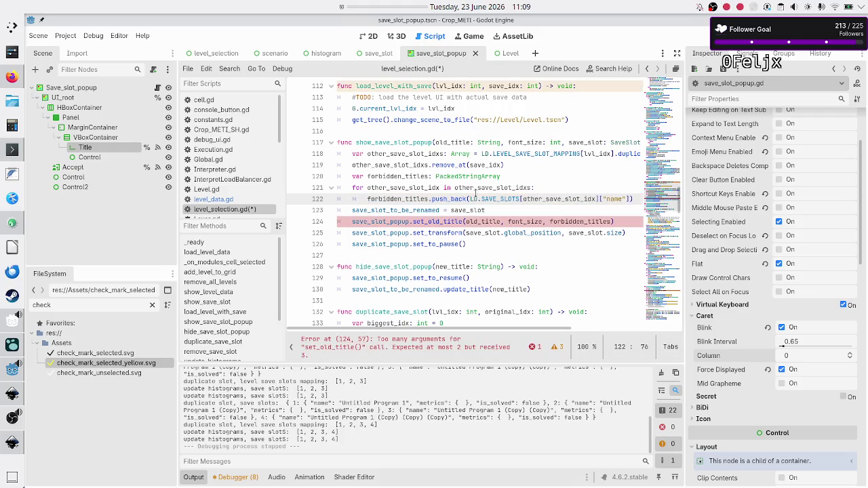
- Save level_selection.gd with Ctrl+S
key("Up")
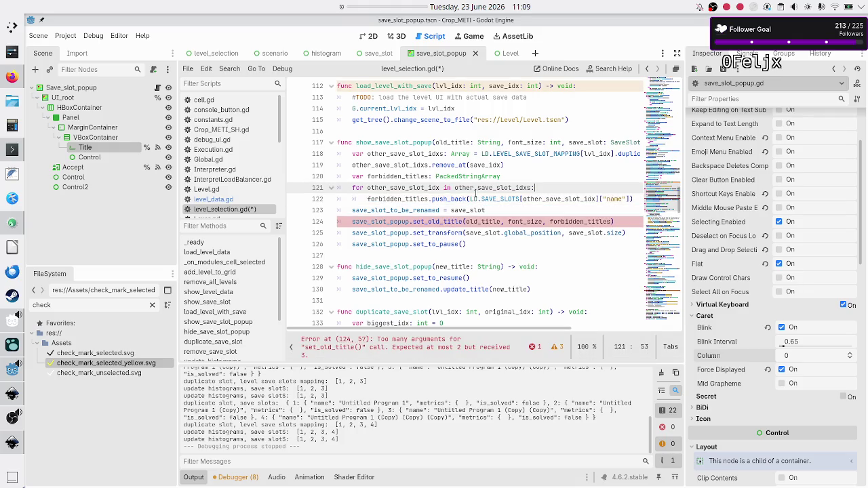
key("Down")
key("Down")
key("ctrl+s")
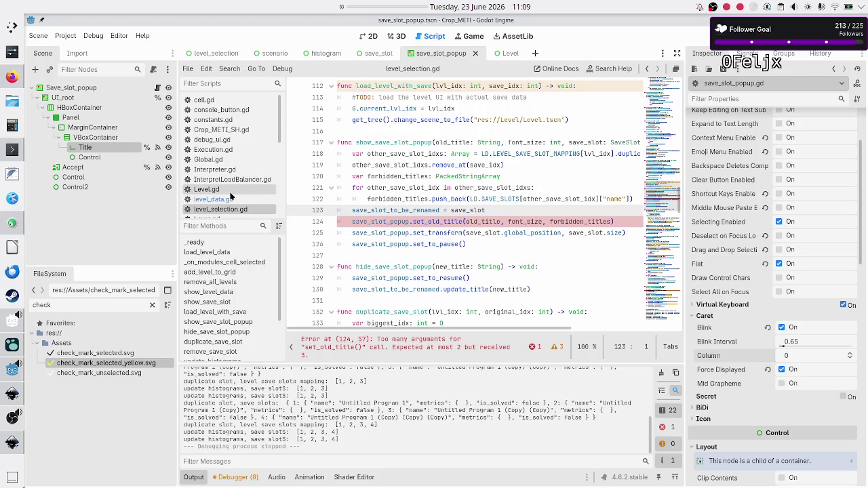
scroll(241, 184, "down", 5)
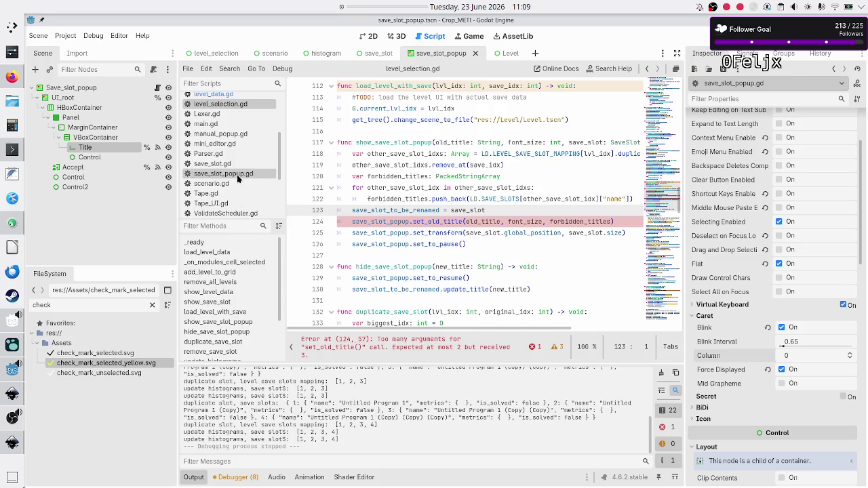
- Open save_slot_popup.gd and declare 'var _forbidden_titles: PackedStringArray' above _ready
left_click(241, 174)
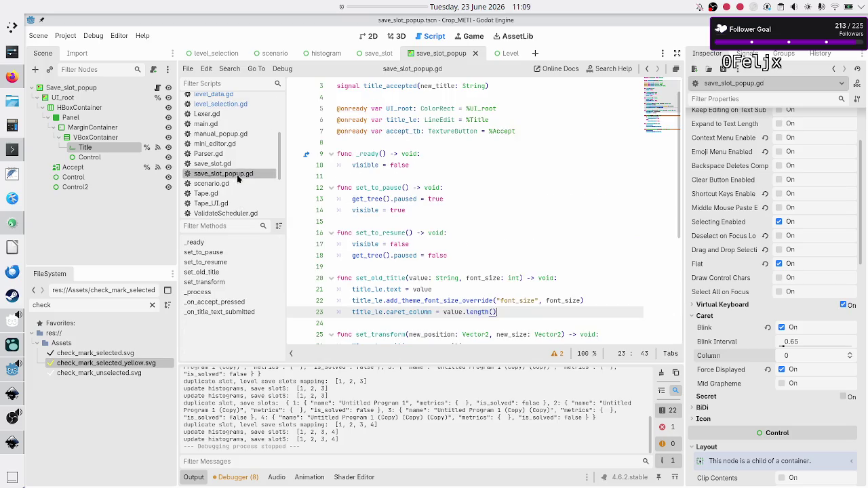
left_click(507, 277)
key("ctrl+Right")
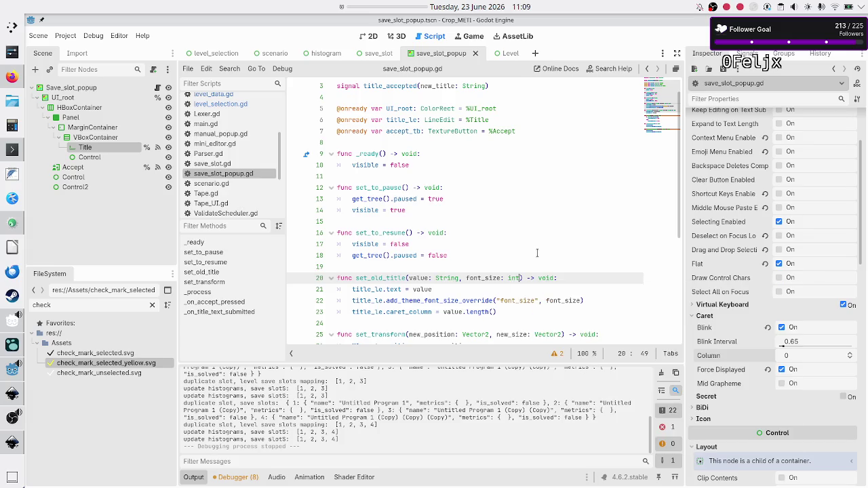
key("Up")
key("Up")
key("Up")
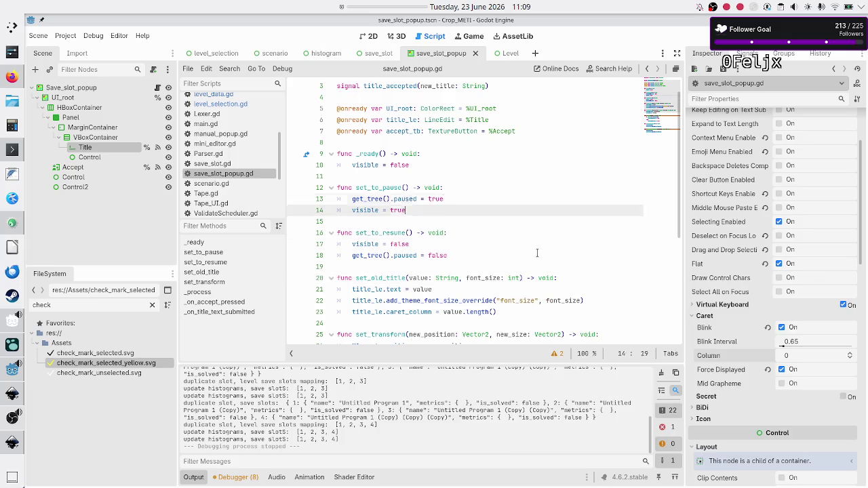
key("Return")
key("Return")
key("Up")
type("var")
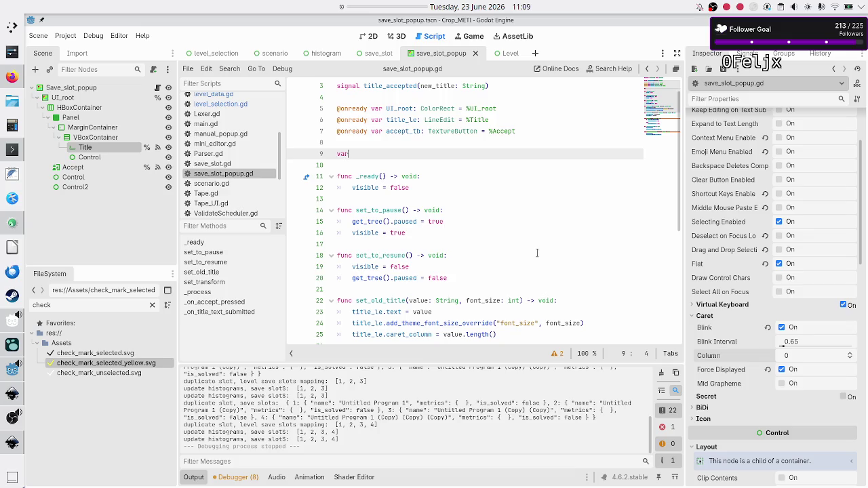
type(" forbidden_title")
type("s: ")
type("PackedStr")
key("Return")
key("Down")
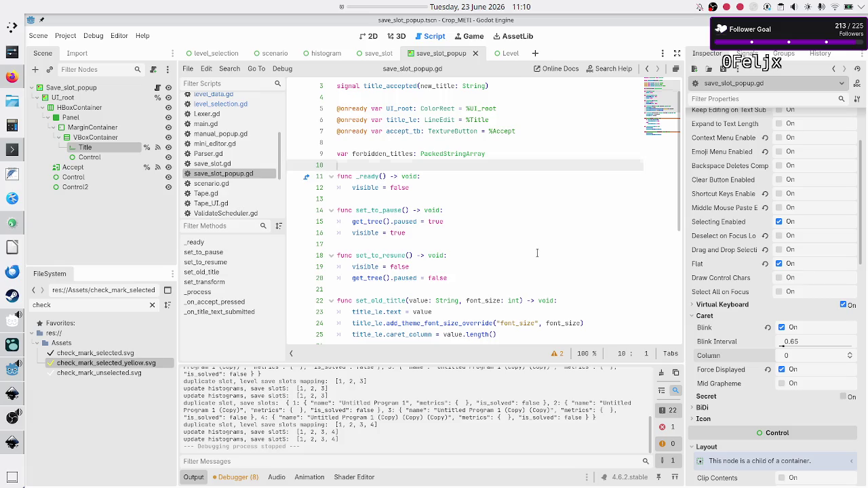
key("Up")
key("Right")
key("Right")
type("_")
- Add a 'forbidden_titles: PackedStringArray' parameter to set_old_title after the int argument
key("Down")
key("Down")
key("Down")
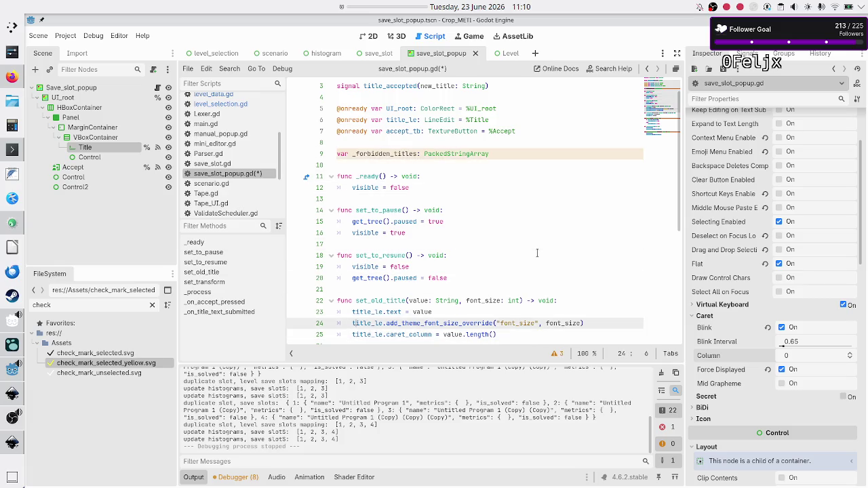
key("Up")
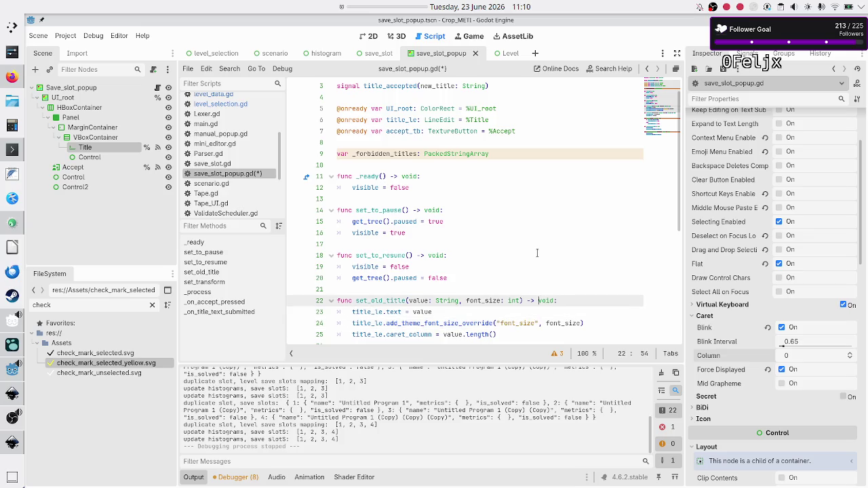
key("Left")
key("Left")
type(", ")
type("forbidden")
type("_titles: Pac")
type("kedScen")
key("BackSpace")
key("BackSpace")
key("BackSpace")
type("tr")
key("Return")
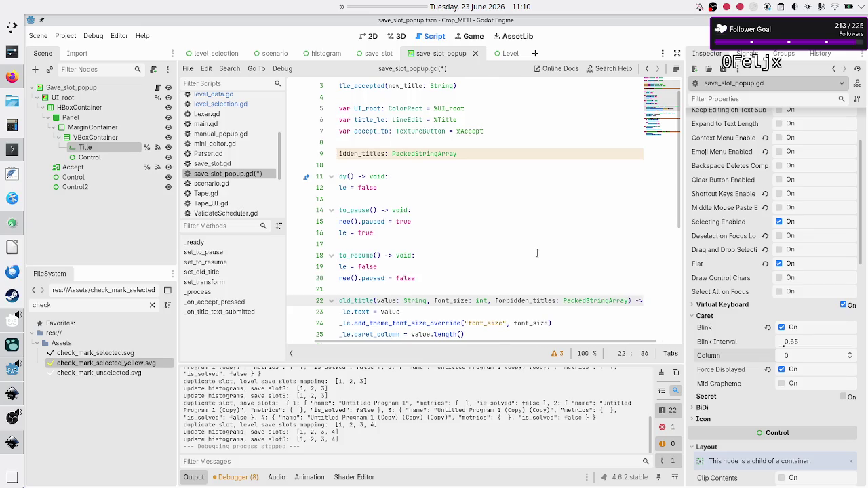
key("Up")
key("Down")
key("Down")
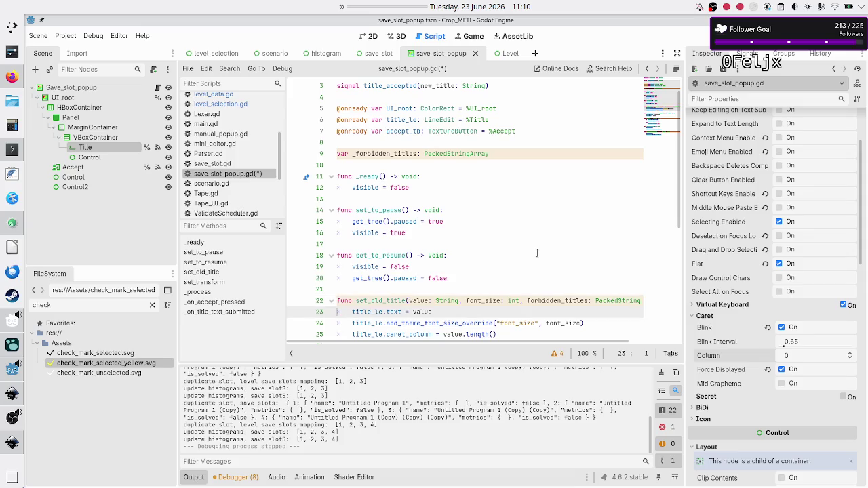
key("Down")
key("Down")
key("Up")
key("Up")
key("Up")
key("End")
- Assign '_forbidden_titles = forbidden_titles' inside set_old_title
key("Return")
key("Down")
key("Up")
type("_forbidden_titles ")
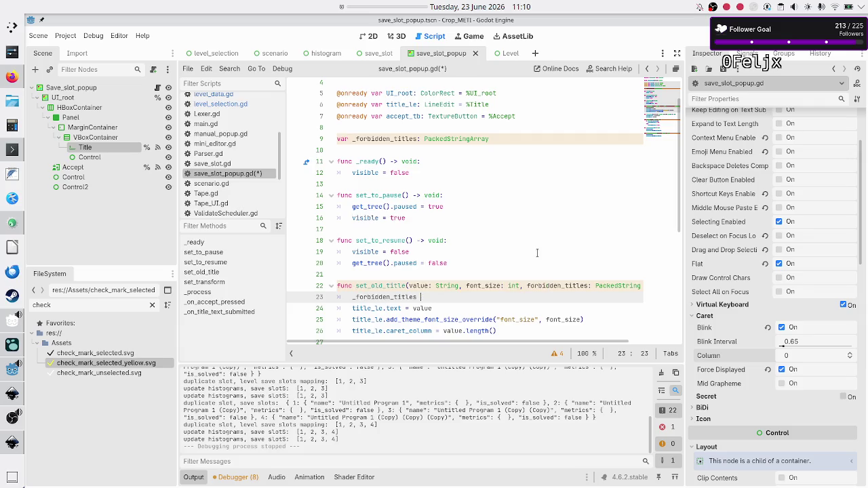
type("= for")
key("Return")
- Begin an if statement on a new line inside _on_accept_pressed
key("Down")
key("Down")
key("Down")
key("Home")
key("Down")
key("Down")
key("Down")
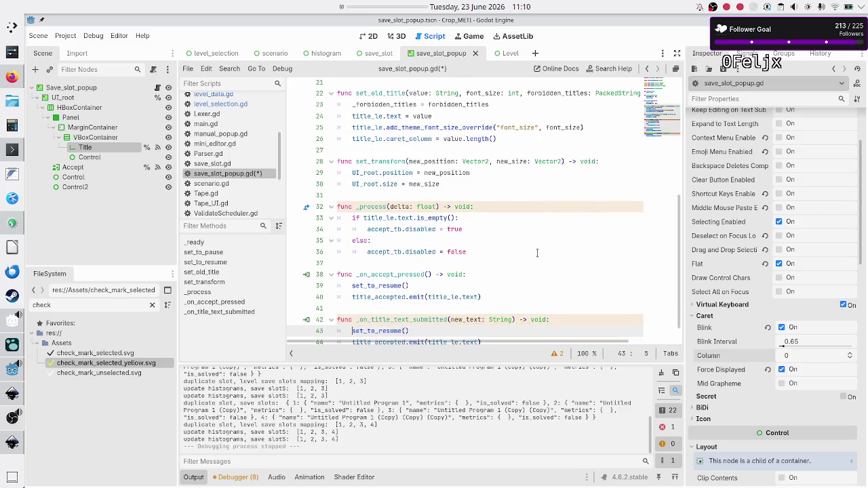
key("Up")
key("Up")
key("Up")
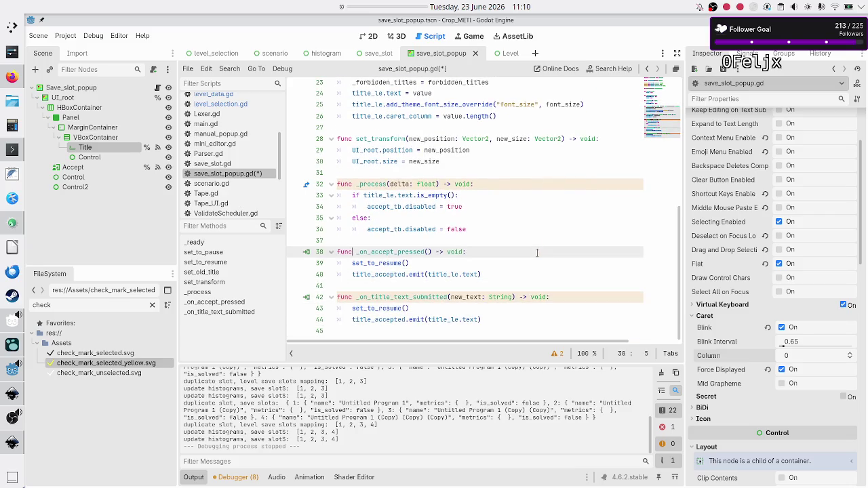
key("End")
key("Return")
type("if")
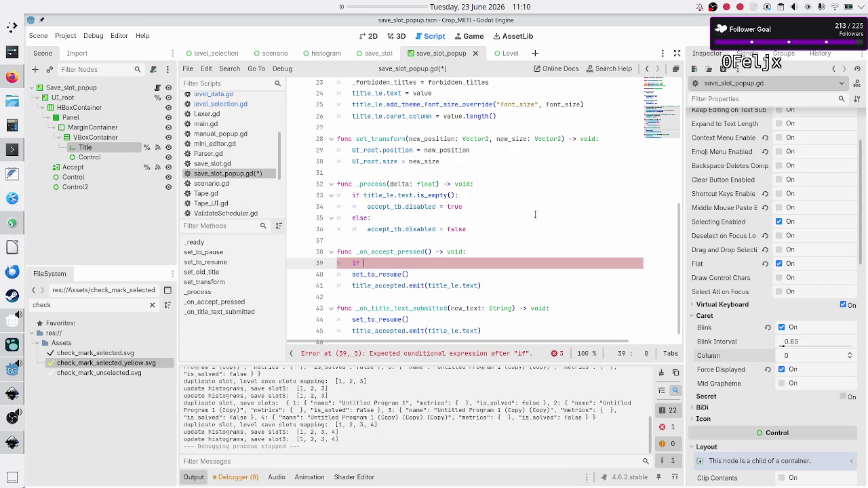
- Make _on_accept_pressed return early if title_le.text is in _forbidden_titles
scroll(535, 215, "up", 3)
scroll(535, 215, "up", 4)
scroll(535, 215, "down", 7)
type("title_le.text in f")
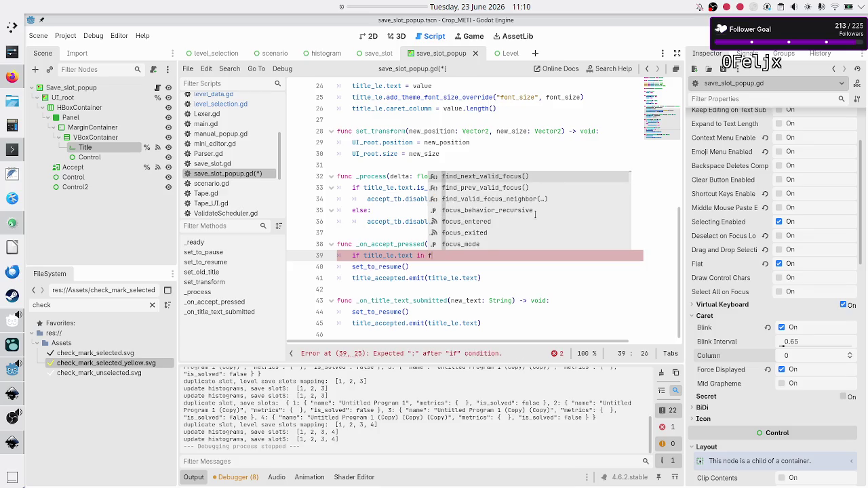
key("BackSpace")
type("_f")
key("Return")
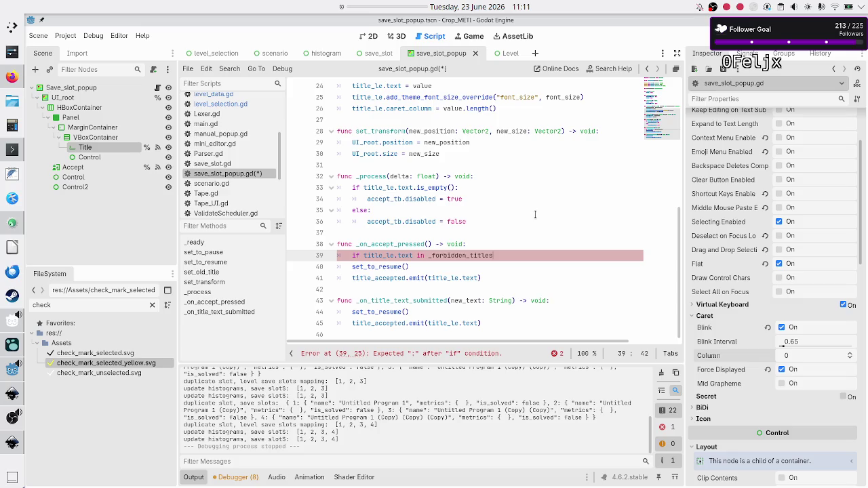
key("Return")
type("return")
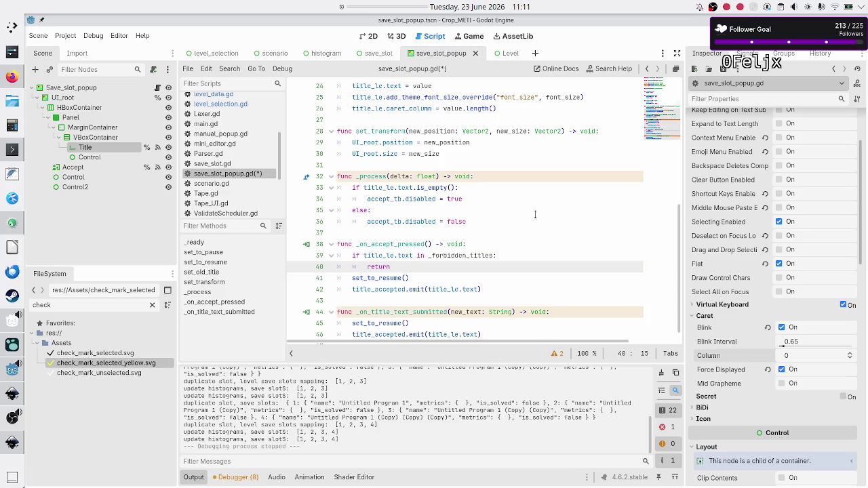
key("Up")
key("Home")
key("shift+Down")
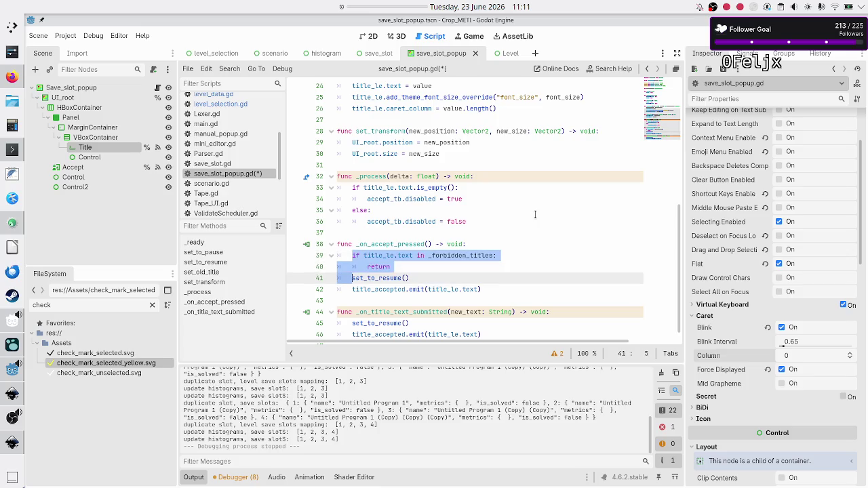
key("shift+End")
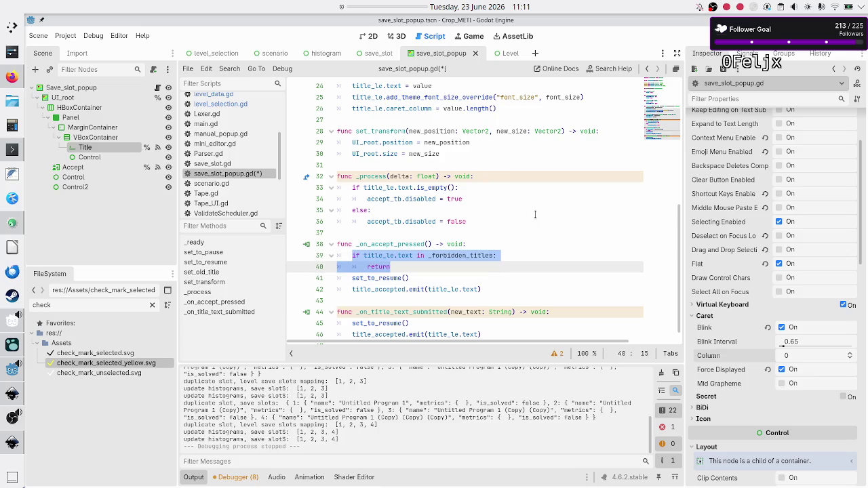
- Delete the two existing body lines of _on_title_text_submitted
key("Down")
key("Down")
key("Down")
key("Down")
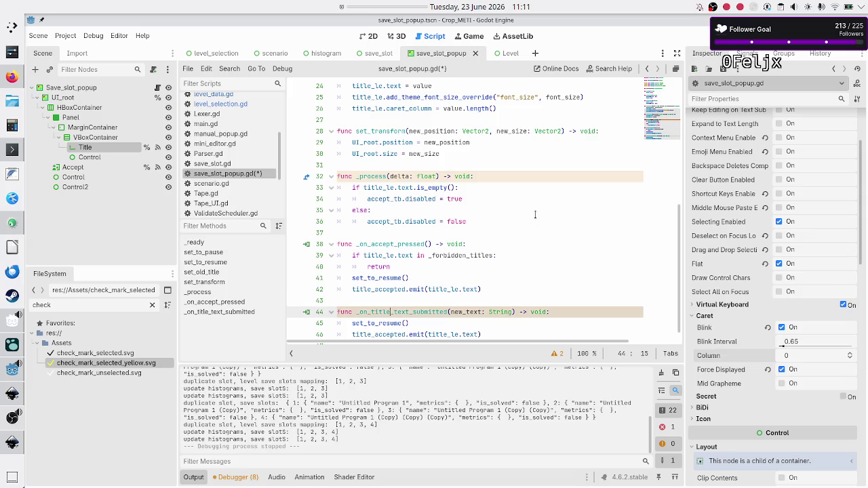
key("Right")
key("Right")
key("Right")
key("Down")
key("Down")
key("Down")
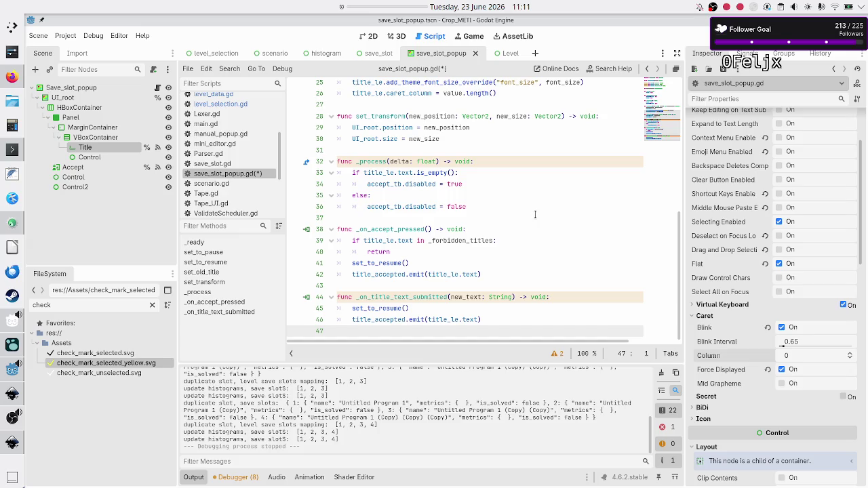
key("Up")
key("Up")
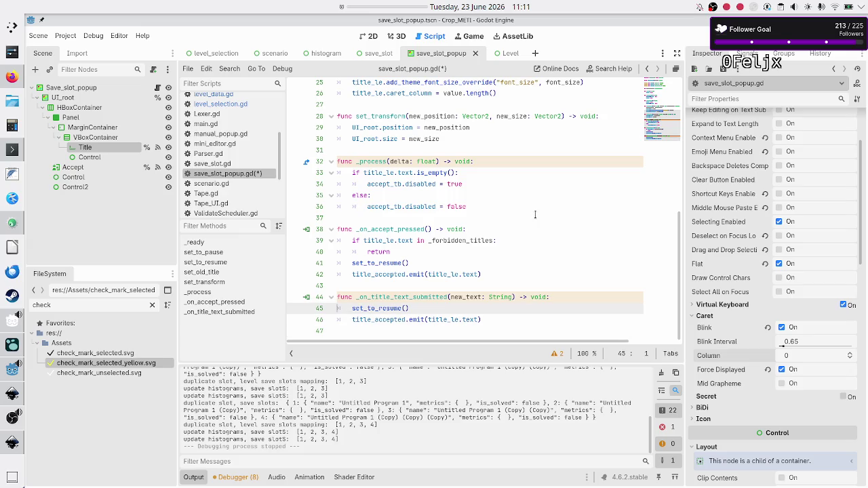
key("Down")
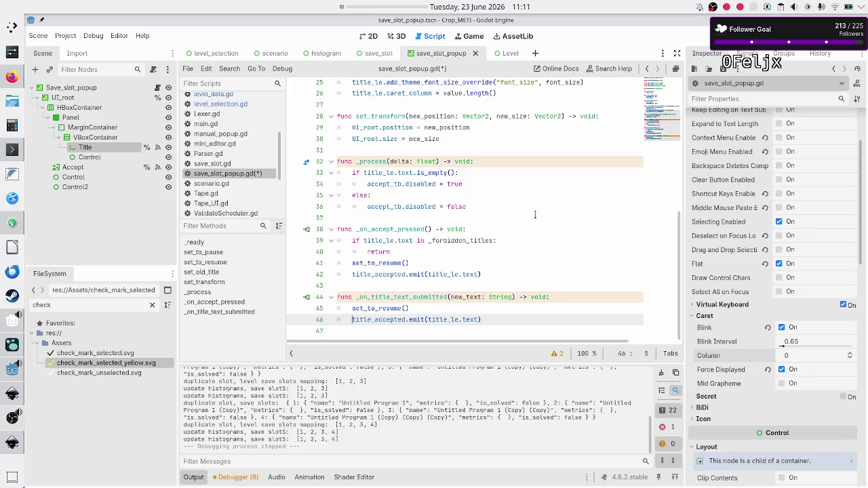
key("Up")
key("shift+Down")
key("shift+End")
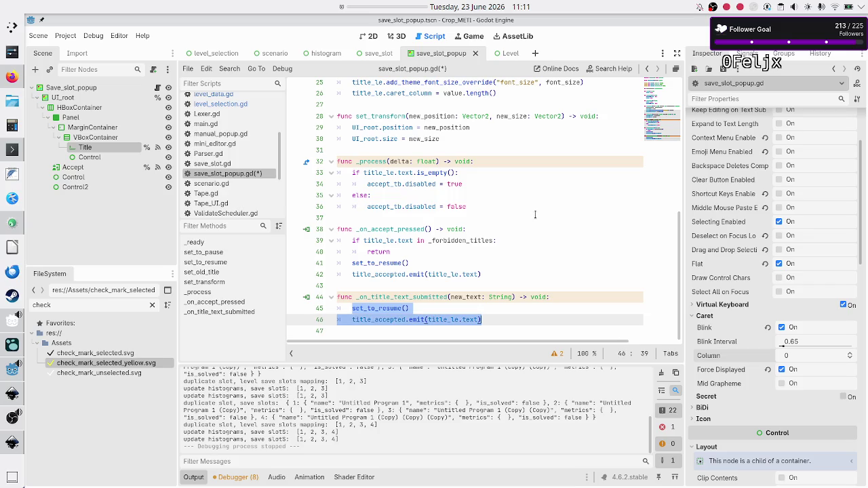
key("BackSpace")
- Make _on_title_text_submitted call _on_accept_pressed(), save the script, and run the project with F5
type("_on")
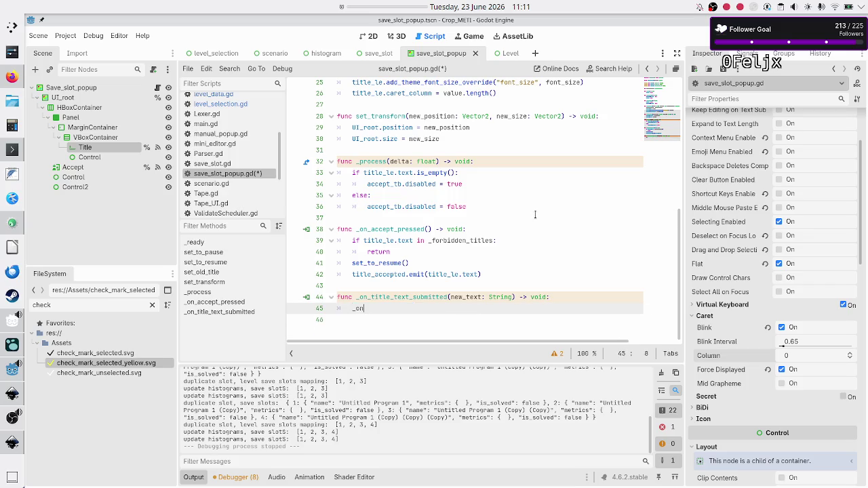
key("Return")
key("Up")
key("Up")
key("Up")
key("Down")
key("Down")
key("Down")
key("ctrl+s")
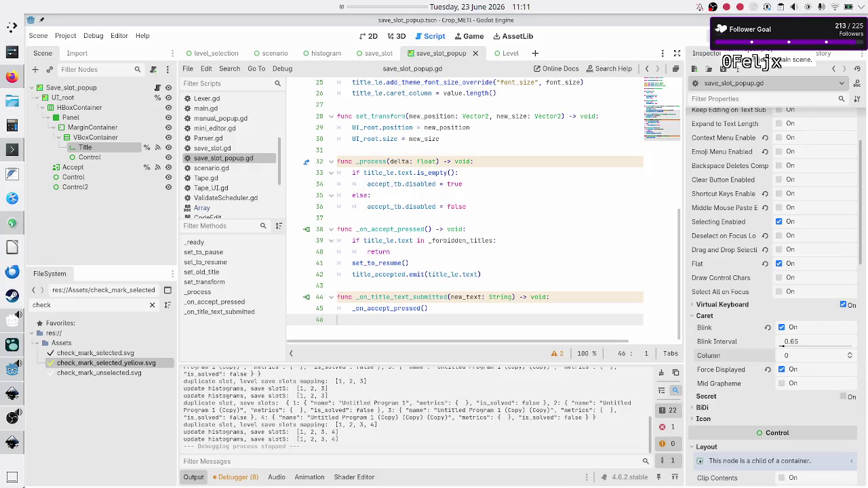
key("F5")
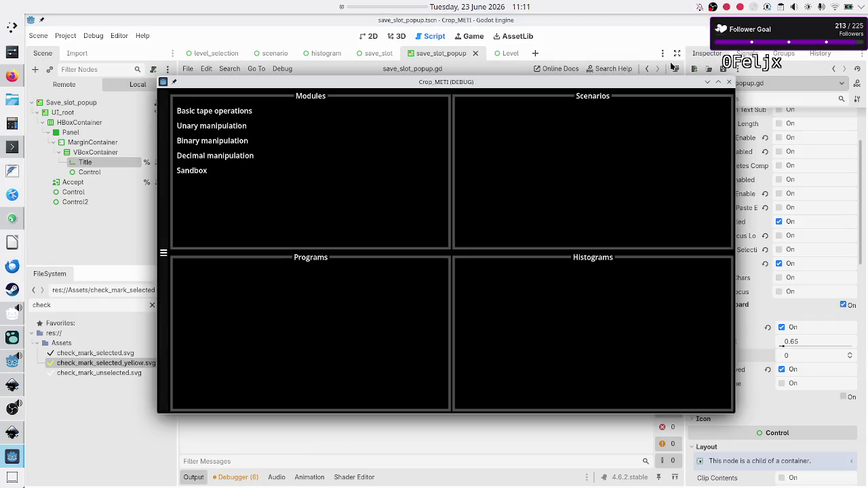
- In the running game, create three Flip bit programs under Binary manipulation
left_click(212, 142)
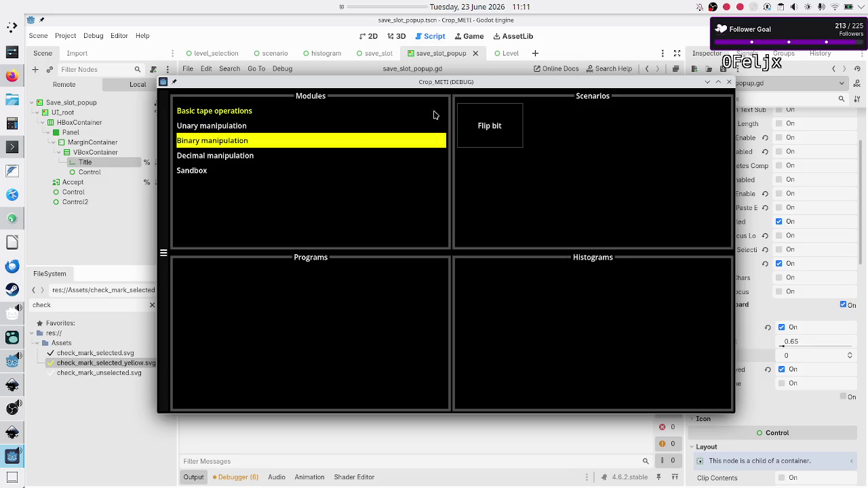
left_click(491, 119)
left_click(283, 349)
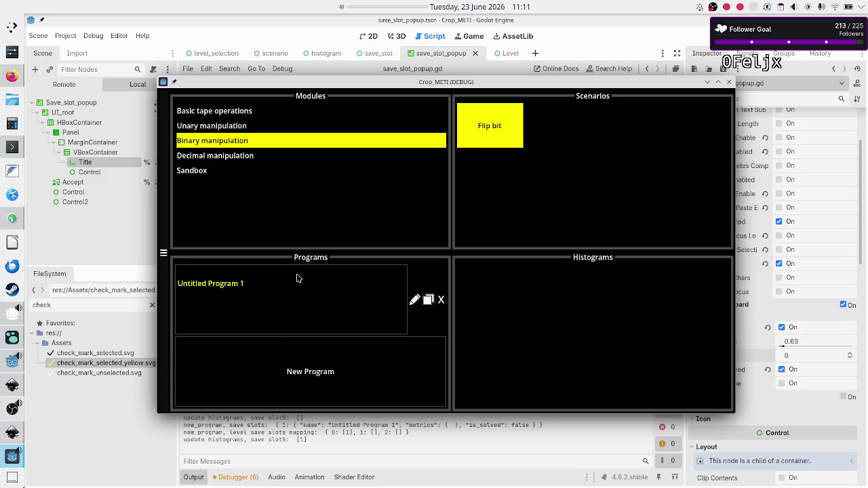
left_click(292, 371)
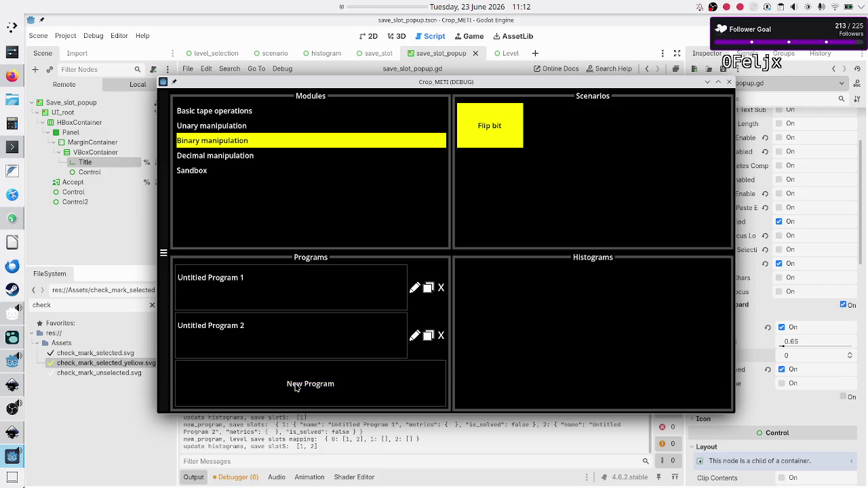
left_click(296, 387)
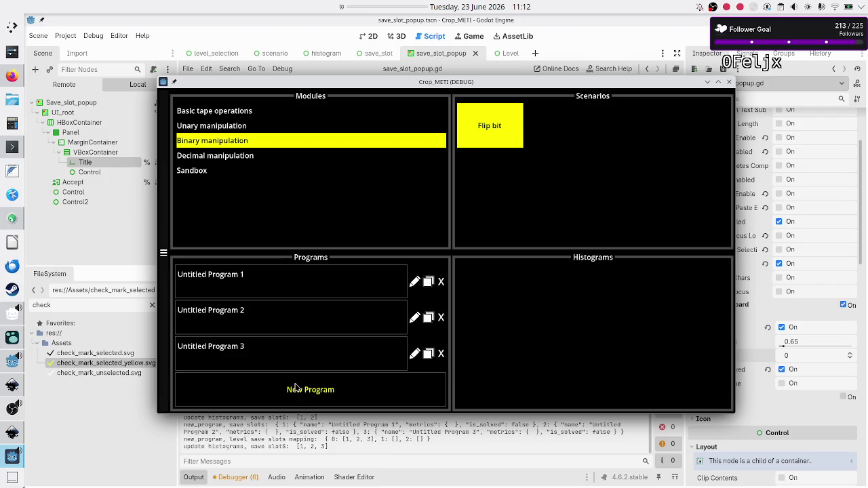
- Rename the second program to 'Untitled Program 3', then close the game window
left_click(415, 318)
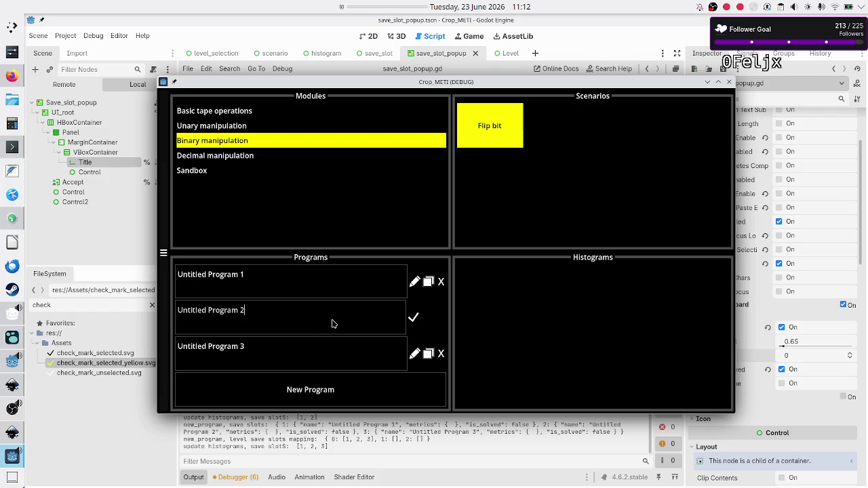
key("BackSpace")
type("3")
key("Return")
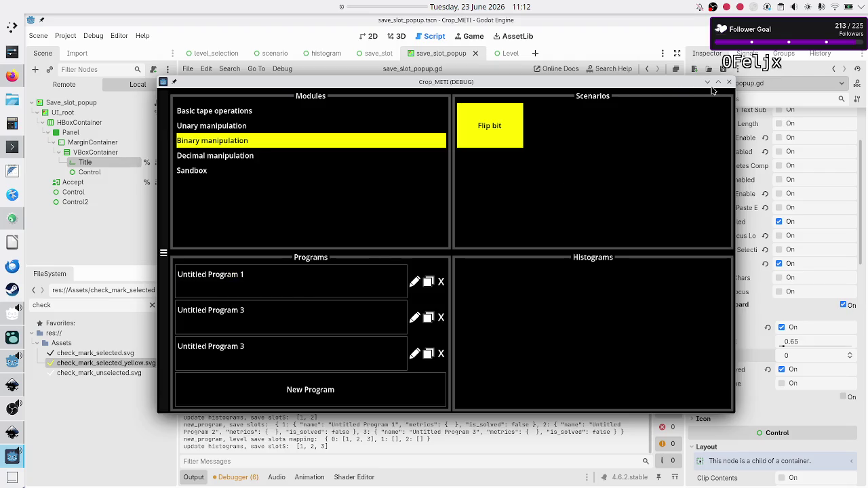
key("alt+F4")
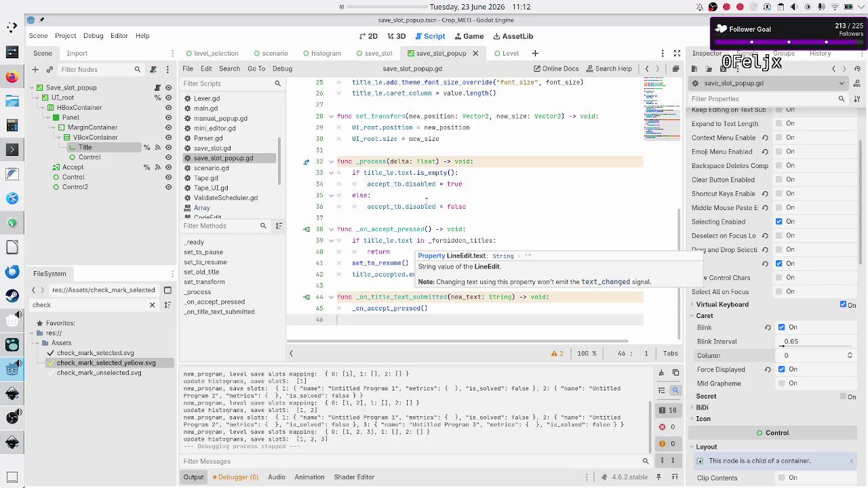
- Insert print(forbidden_titles) as new line 24 in set_old_title, then run the game again
mouse_move(428, 203)
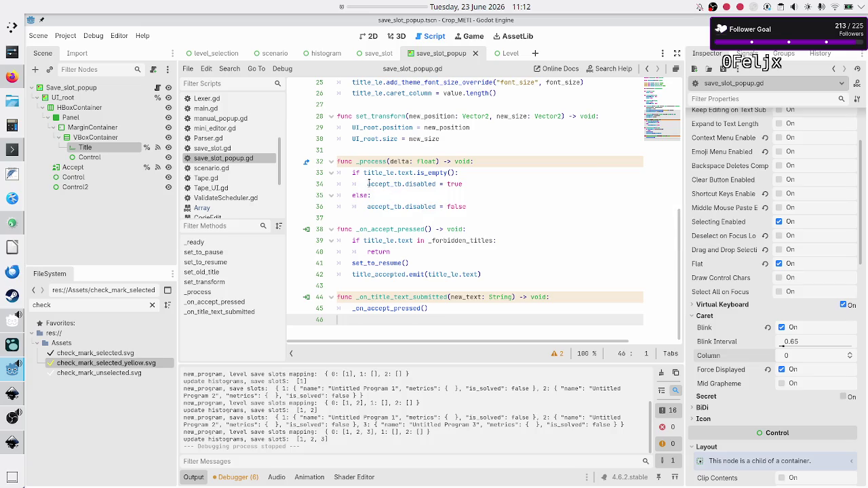
scroll(370, 183, "up", 7)
scroll(377, 177, "down", 3)
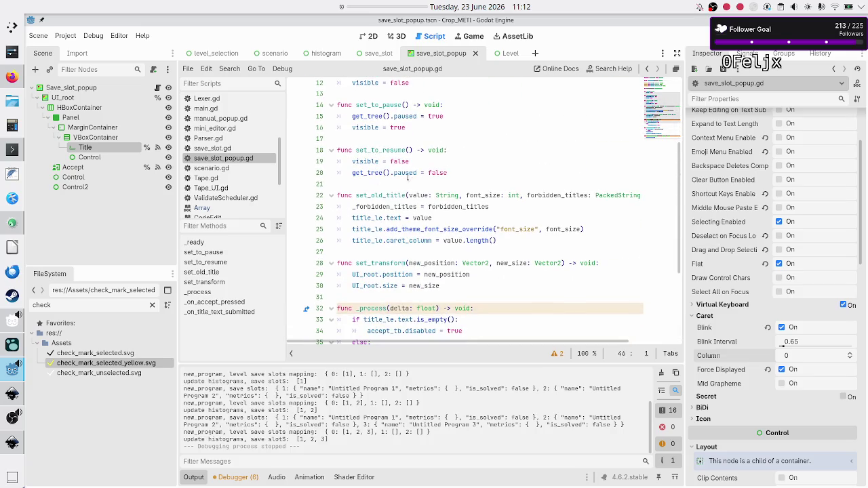
left_click(410, 184)
key("Down")
key("Down")
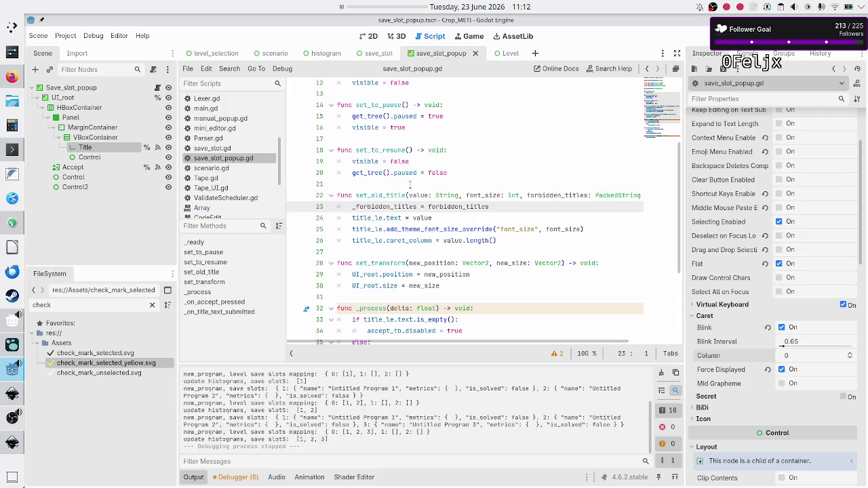
key("Return")
type("print(for")
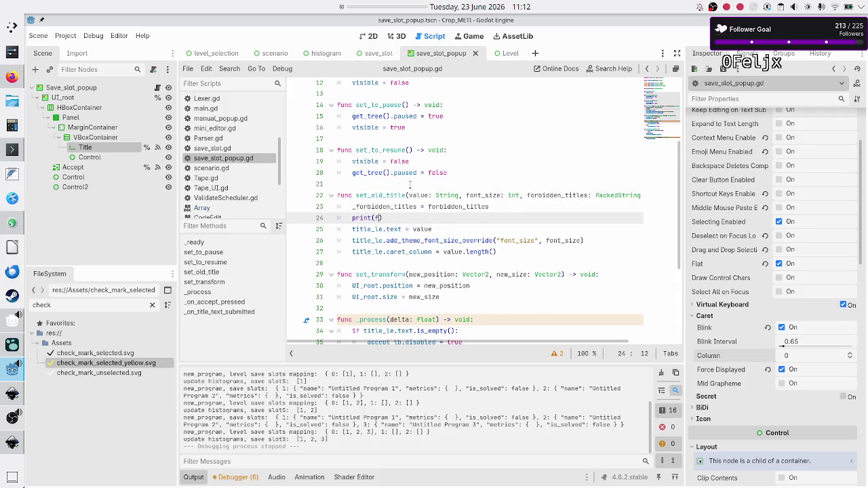
type("b")
key("Return")
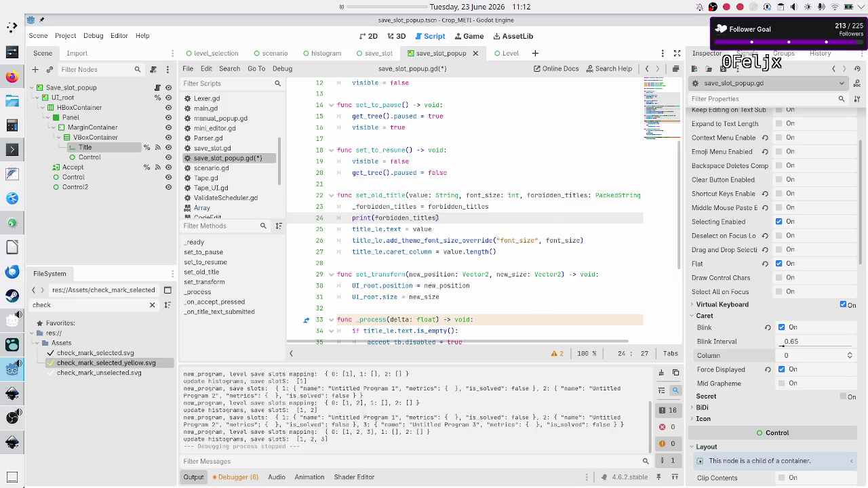
left_click(719, 36)
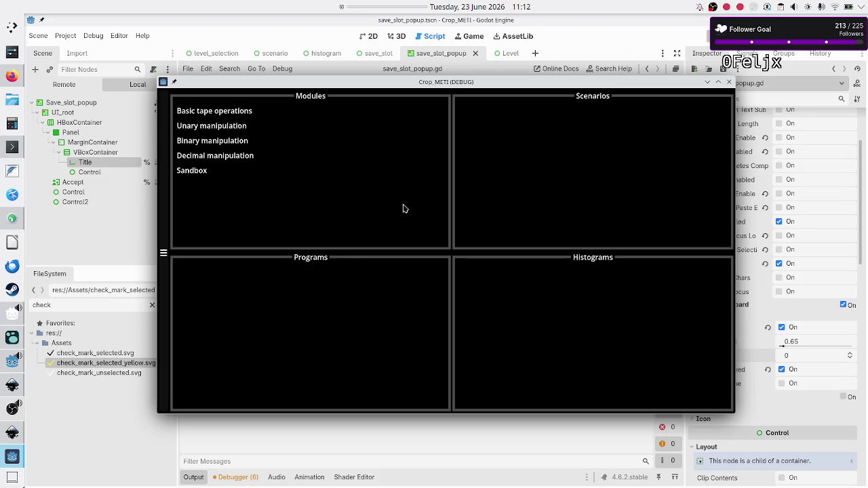
- Open the Binary manipulation module's Flip bit scenario and create three new programs
left_click(237, 112)
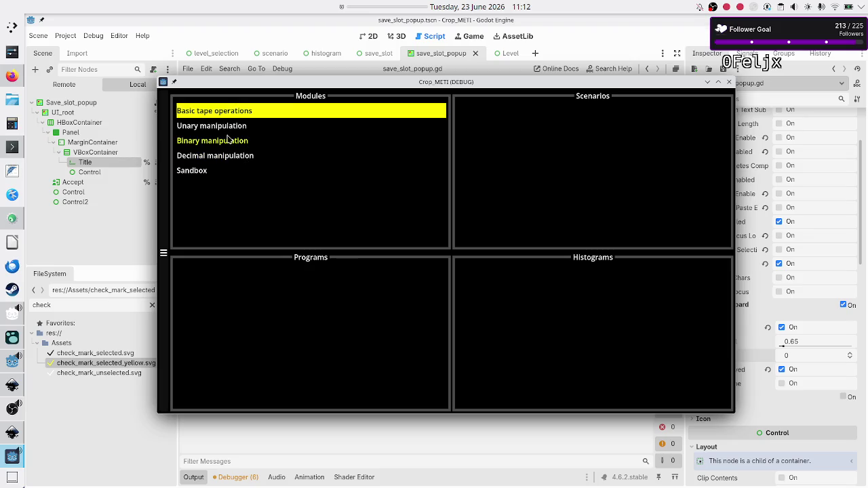
left_click(229, 140)
left_click(485, 134)
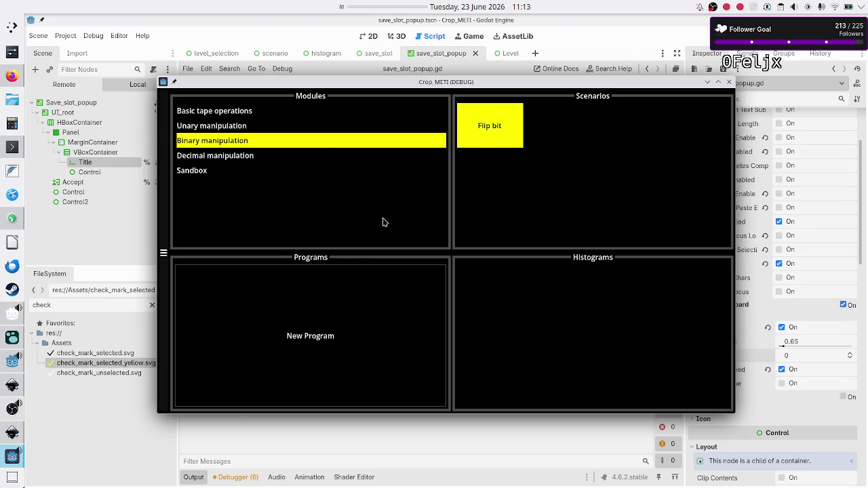
left_click(281, 355)
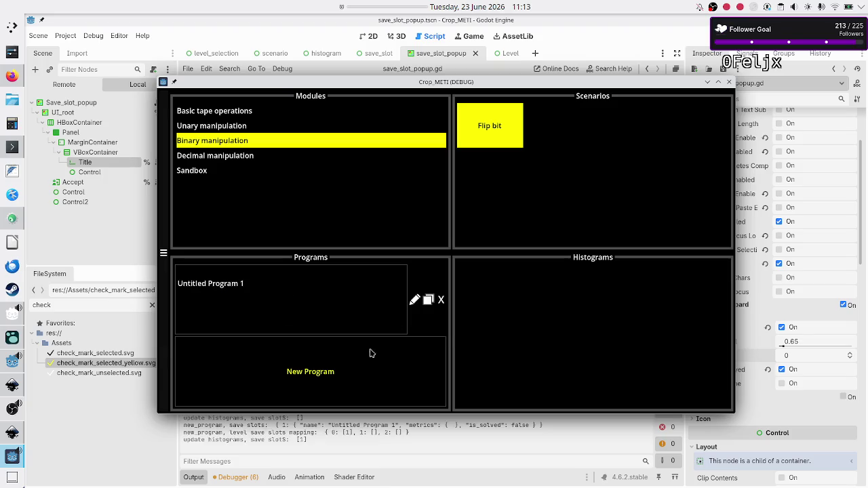
left_click(339, 382)
left_click(339, 382)
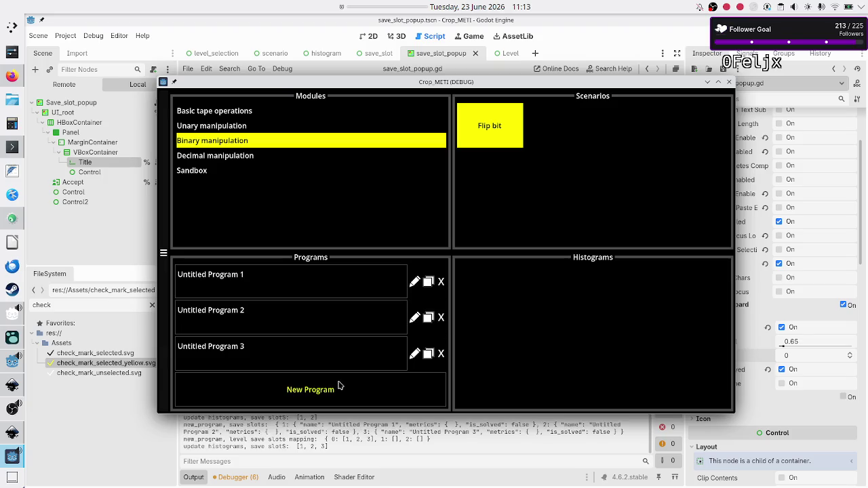
- Start renaming the second program to log its forbidden titles, then return to the editor
left_click(415, 317)
left_click(343, 309)
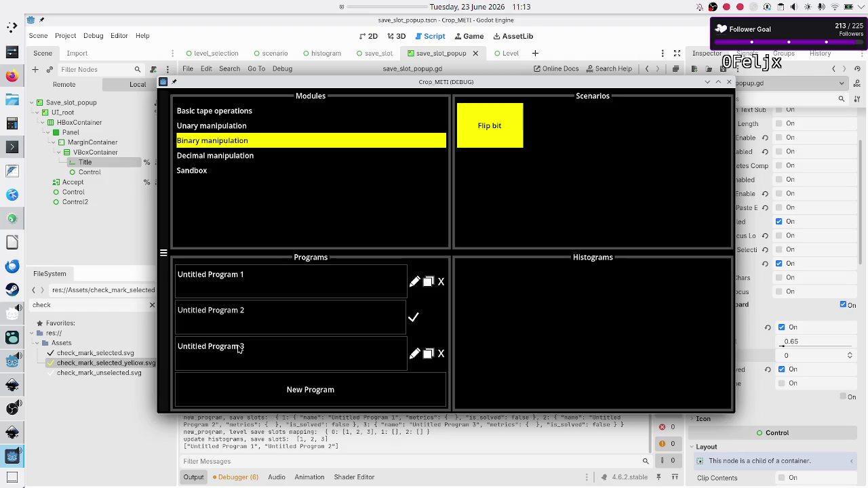
left_click(276, 34)
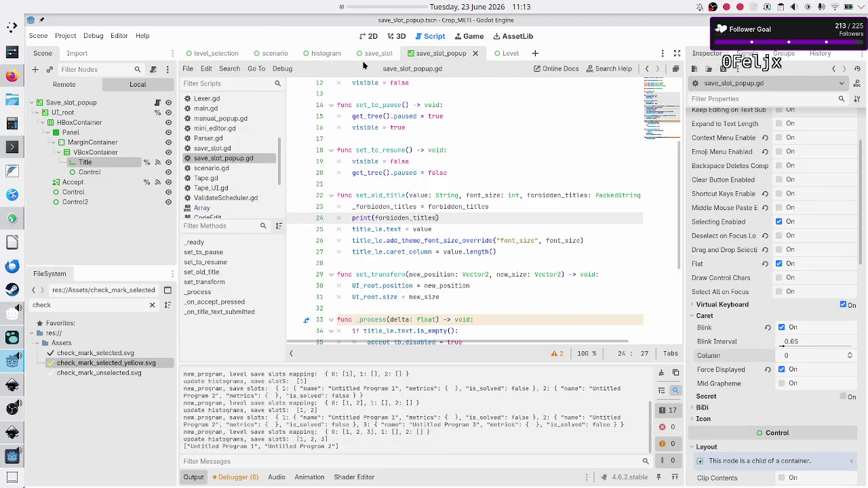
- Switch to the level_selection scene and open level_selection.gd
left_click(221, 54)
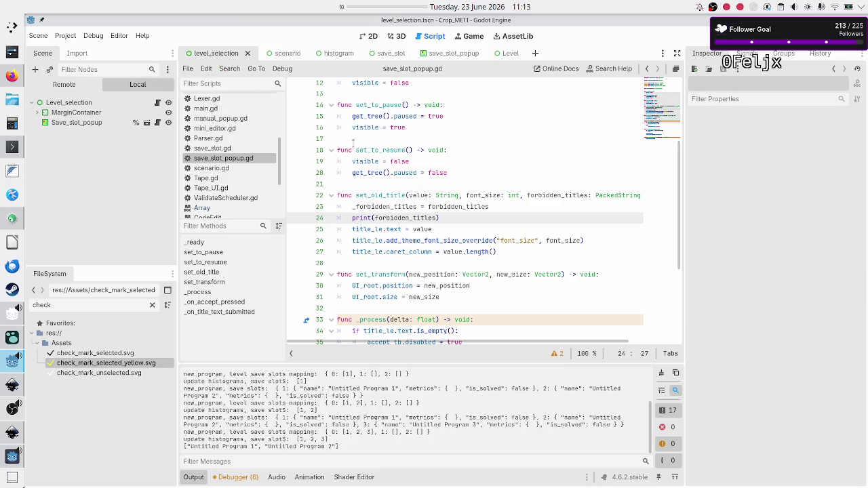
scroll(234, 170, "up", 5)
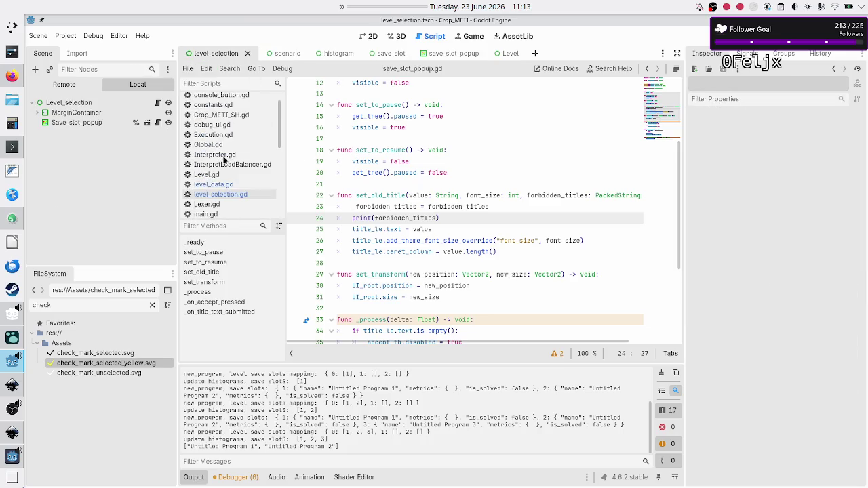
left_click(219, 195)
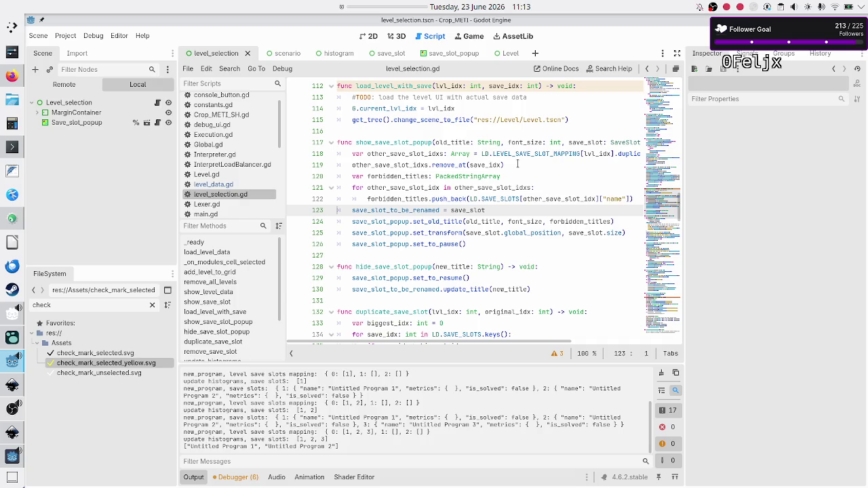
- Inspect lines 118–119 of show_save_slot_popup, where other_save_slot_idxs.remove_at(save_idx) runs
mouse_move(513, 165)
left_mouse_down()
mouse_move(380, 154)
mouse_move(342, 165)
mouse_move(351, 165)
left_mouse_up()
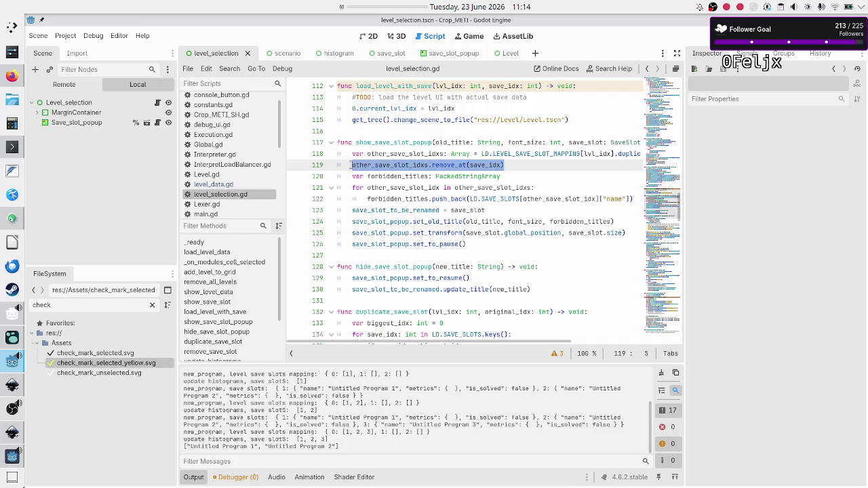
double_click(453, 155)
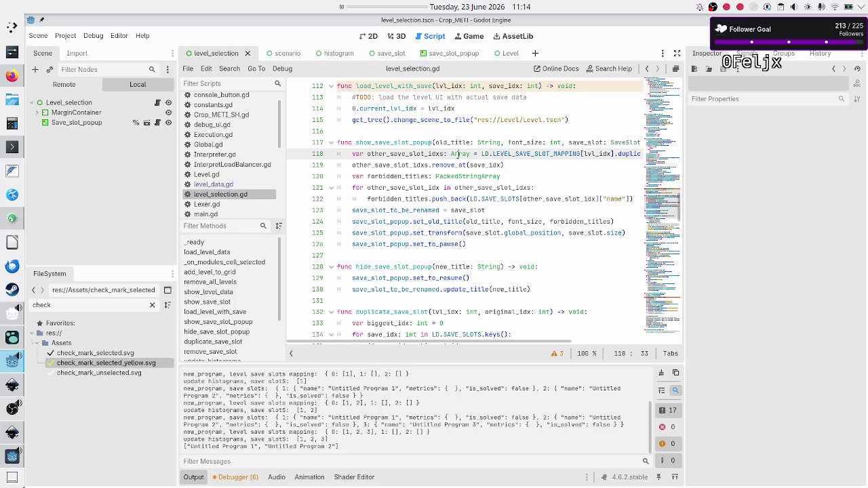
double_click(433, 155)
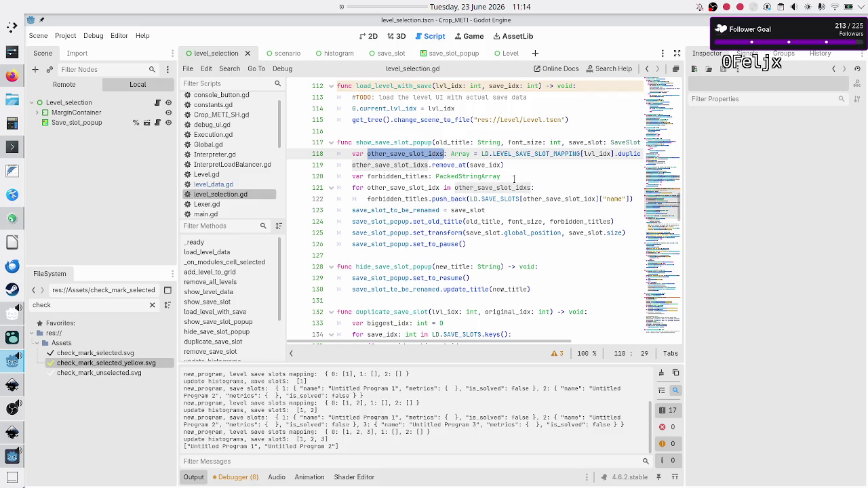
left_click(522, 161)
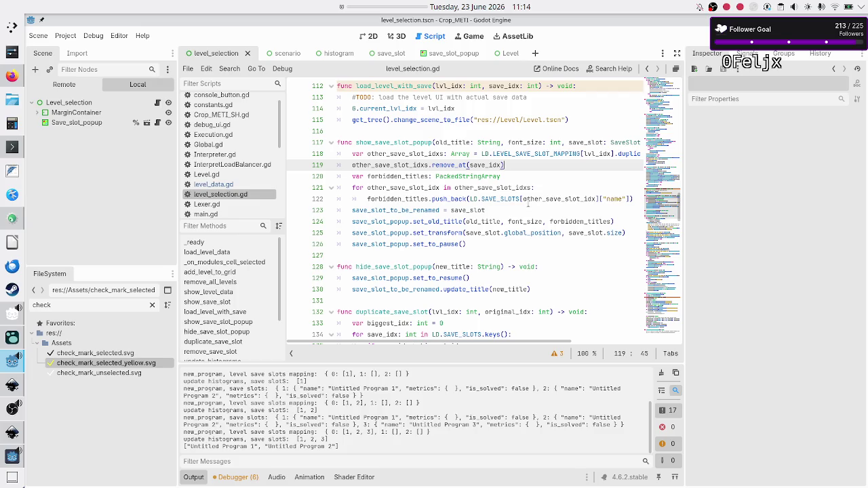
mouse_move(527, 204)
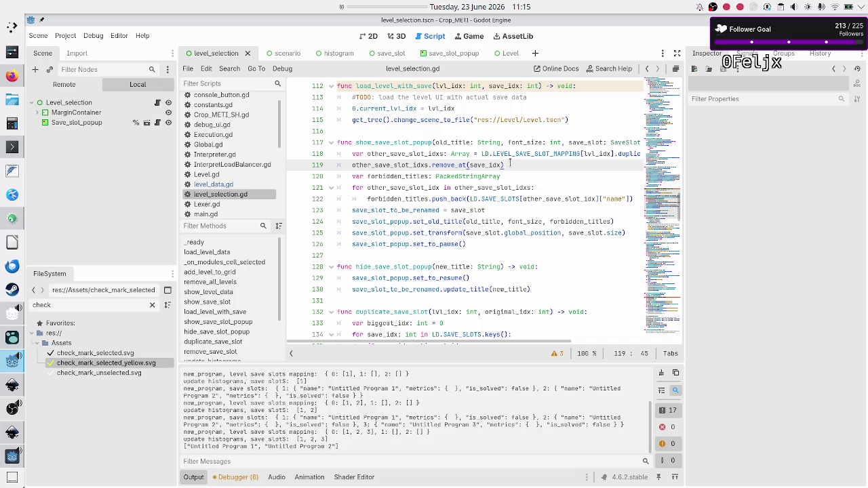
- Insert blank lines above show_save_slot_popup and add an empty [] note
key("shift+Left")
key("shift+Left")
key("shift+Left")
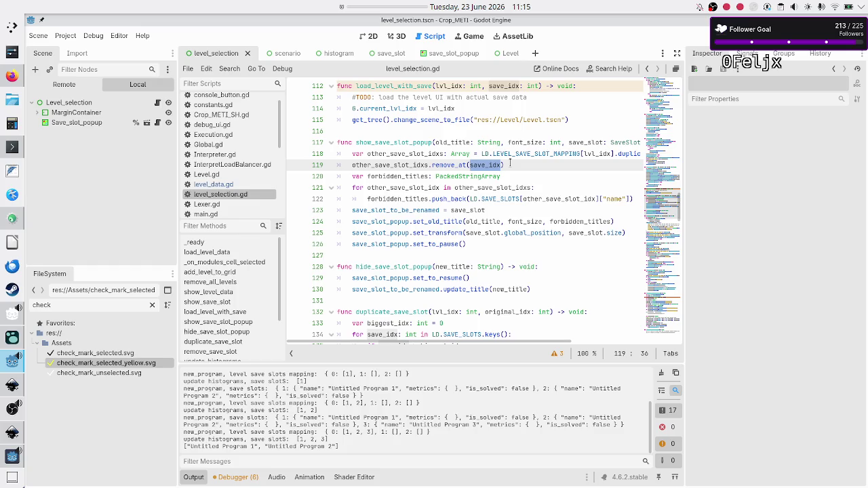
key("Up")
key("Up")
key("Up")
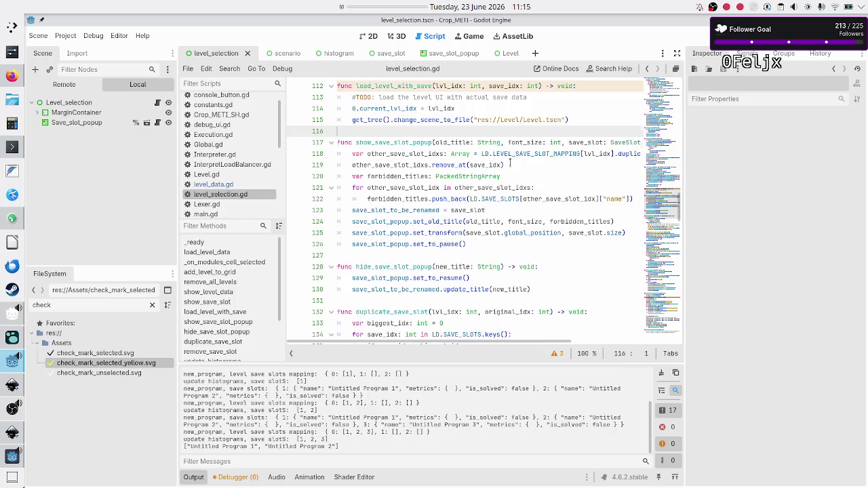
key("Return")
key("Return")
key("Up")
type("[]")
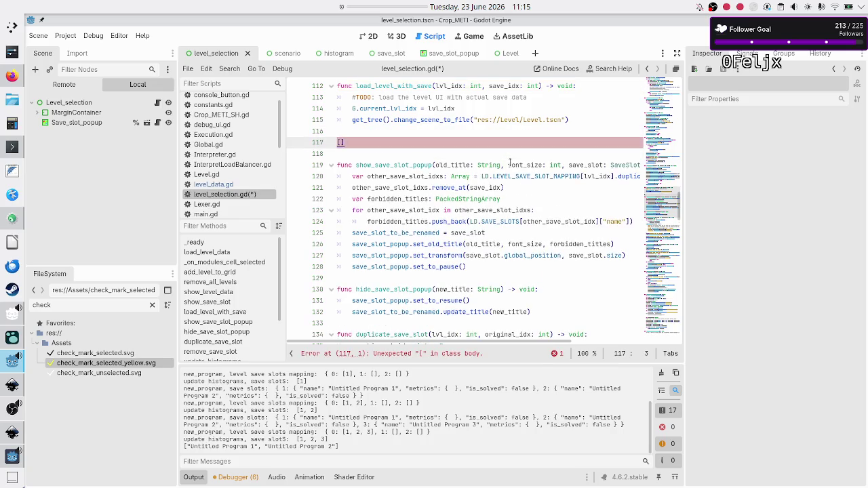
key("BackSpace")
key("BackSpace")
key("Down")
key("Down")
key("End")
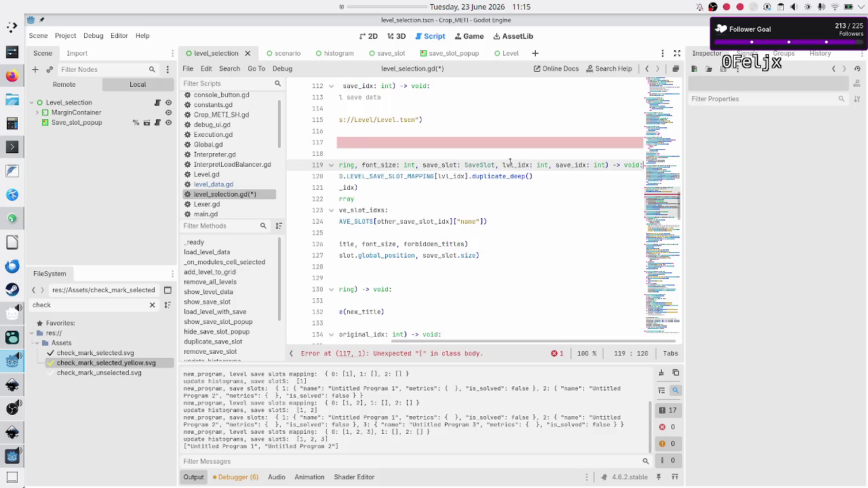
- Fill the empty brackets on line 117 with 3, 4, 5
key("Up")
key("Down")
key("Down")
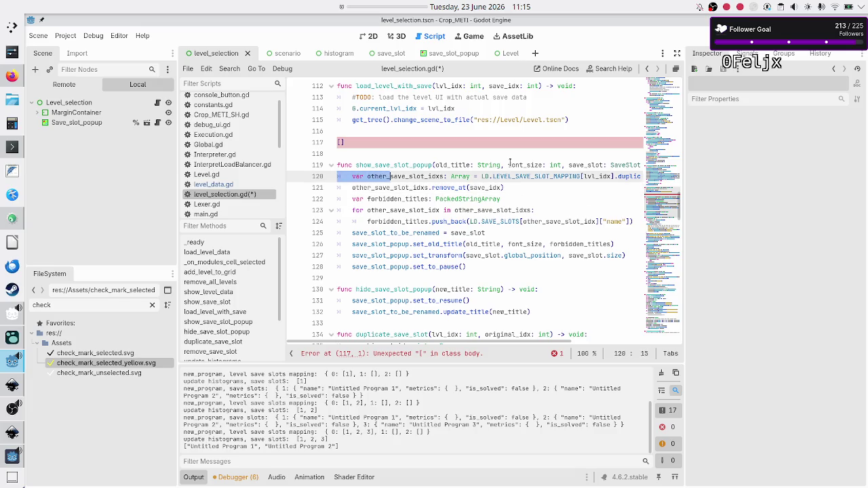
key("Up")
key("Up")
key("Up")
key("End")
key("Left")
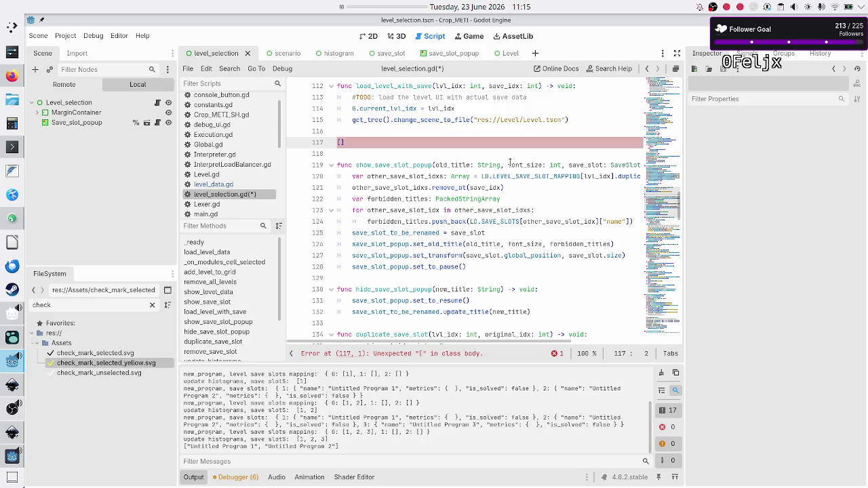
type("3, 4, 5")
- Add a 'level' line above the [3, 4, 5] list and highlight its numbers
key("Up")
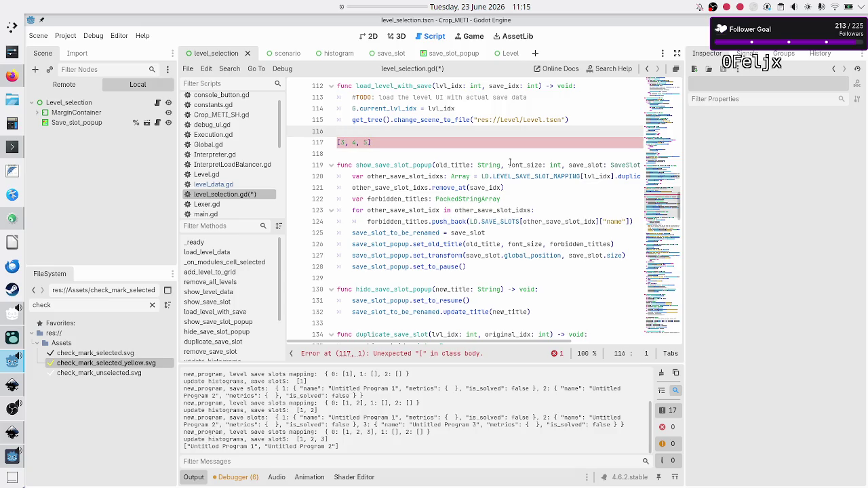
key("Return")
type("level")
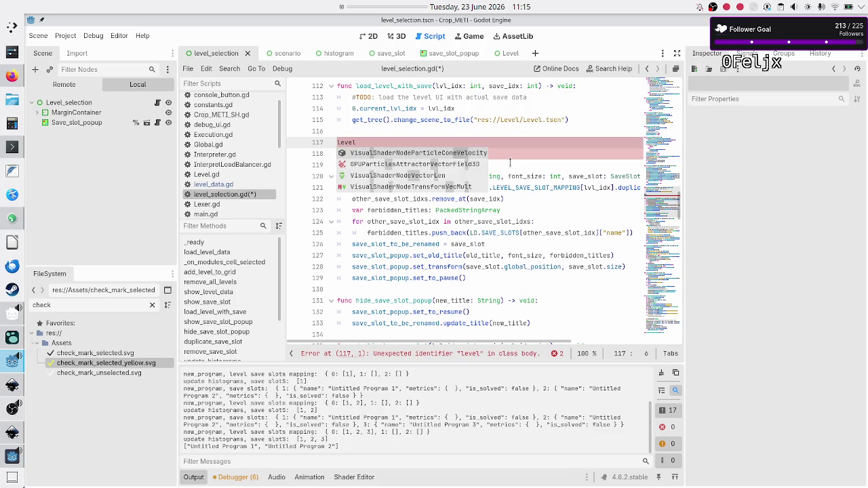
key("Right")
key("shift+Right")
key("shift+Right")
key("shift+Right")
key("shift+Left")
key("shift+Left")
key("shift+Left")
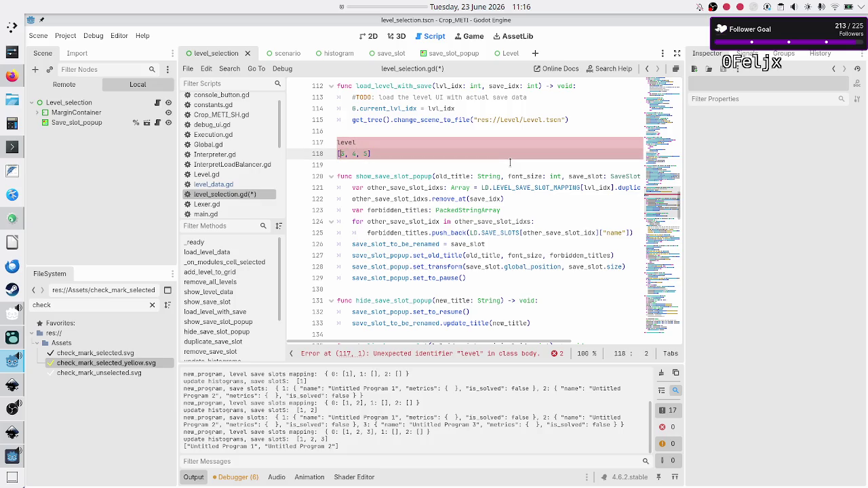
key("shift+Right")
key("shift+Right")
key("shift+Right")
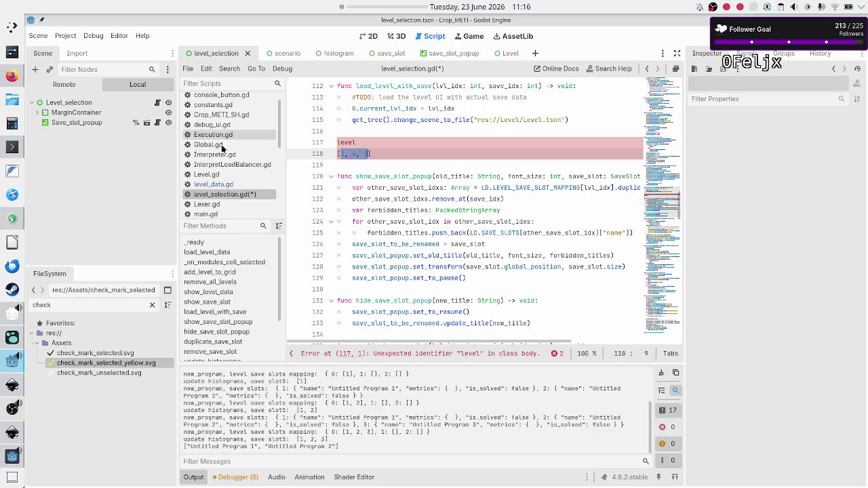
- Look up SAVE_SLOTS in level_data.gd, then return to level_selection.gd
left_click(231, 185)
double_click(368, 244)
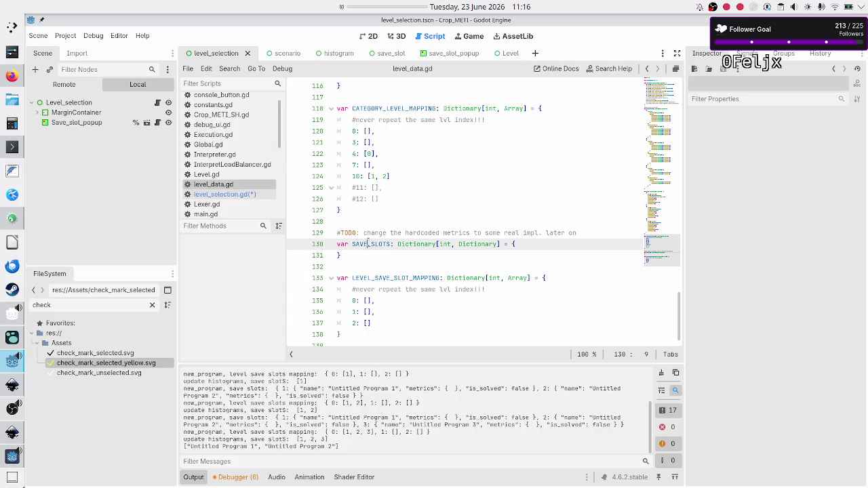
left_click(245, 195)
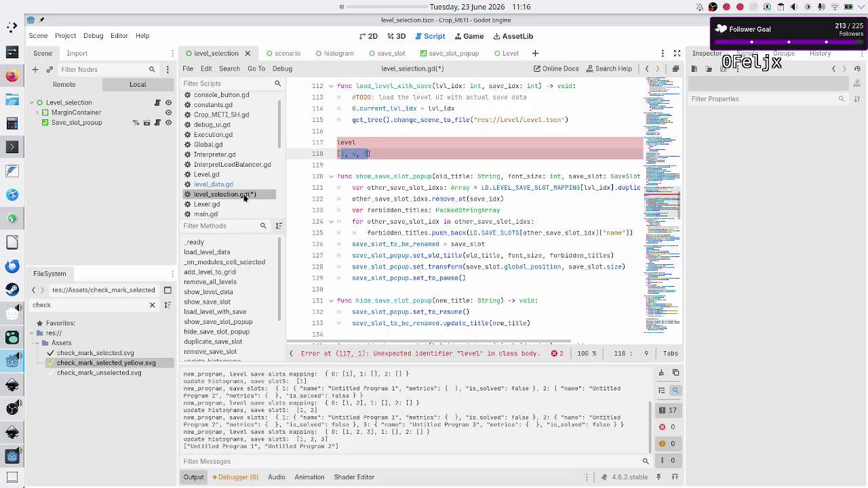
left_click(394, 152)
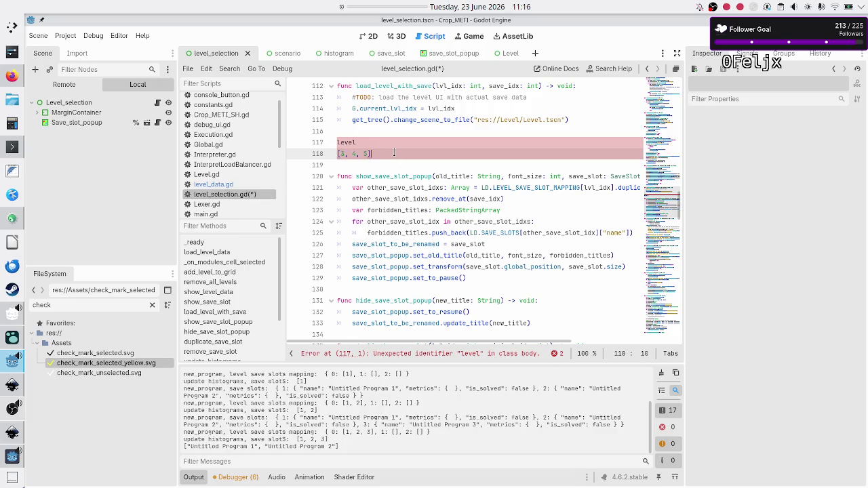
left_click(222, 184)
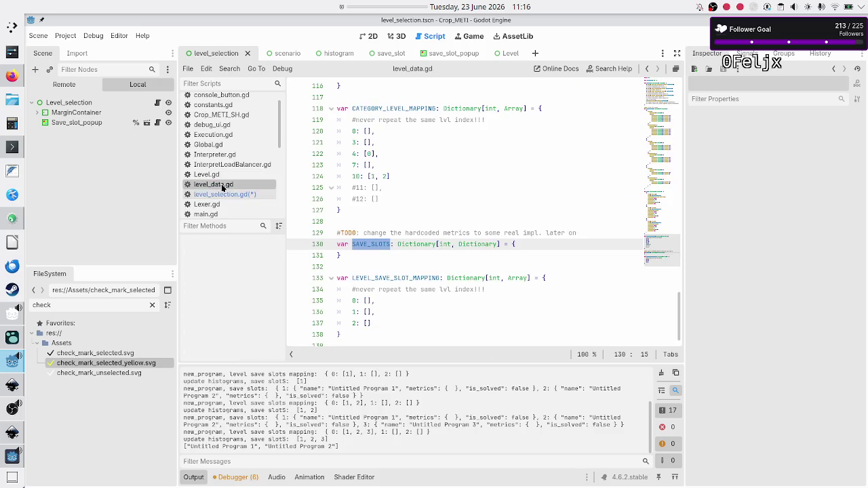
left_click(224, 194)
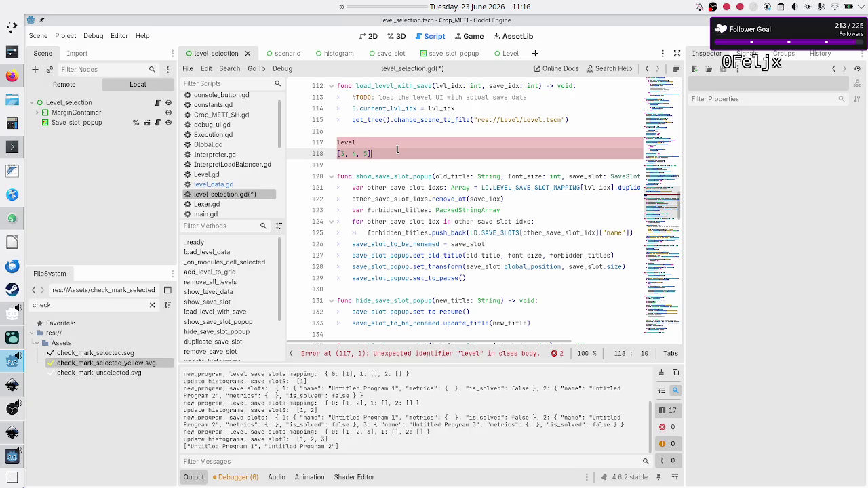
key("Up")
- Add the note '[3, 4, 5] remove at position 4' below the first list
key("Down")
key("Home")
key("Right")
key("shift+Right")
key("End")
key("Return")
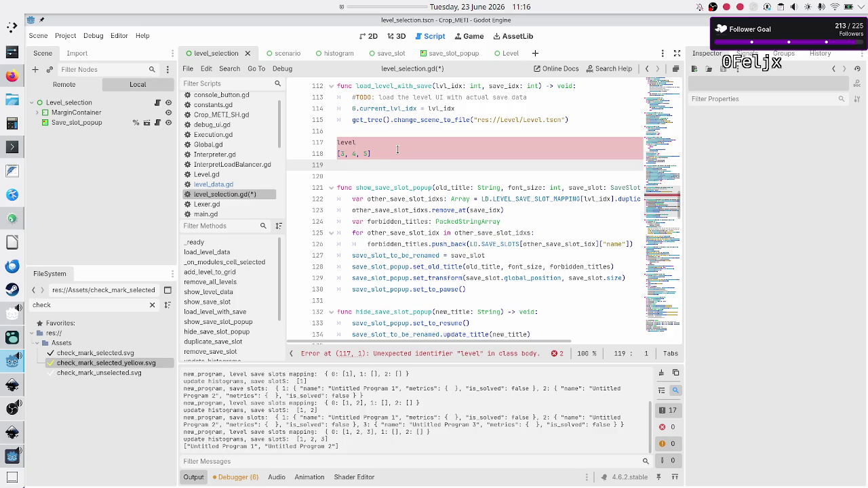
type("[3, 4, 5")
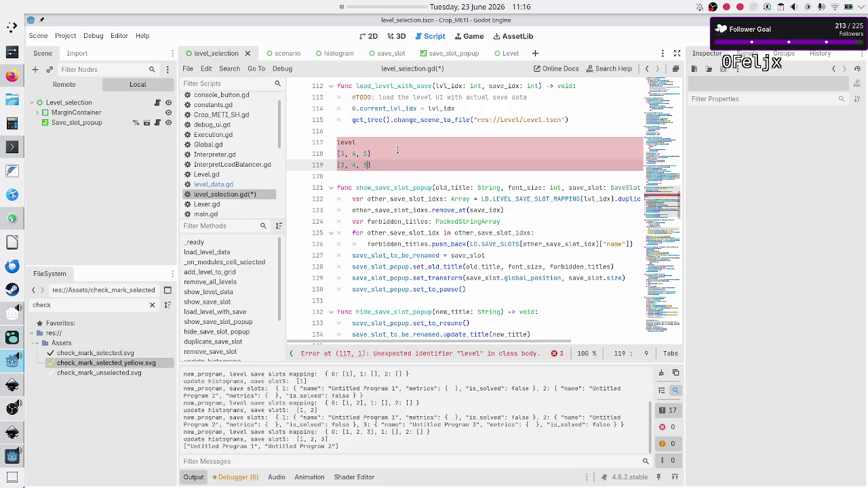
key("Right")
type("remove at ")
type("i")
key("BackSpace")
type("position ")
type("4")
- Compare the new note with the first list by highlighting the 4 in [3, 4, 5]
key("Home")
key("shift+Right")
key("shift+Right")
key("shift+Right")
key("shift+Right")
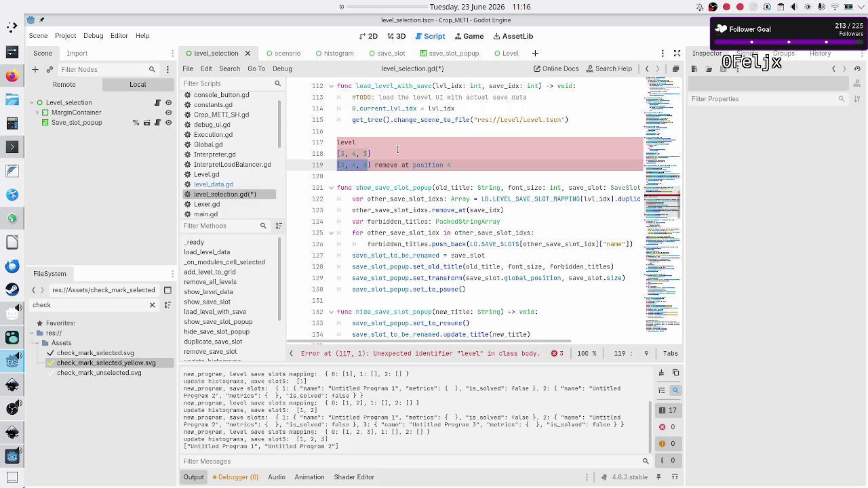
key("Up")
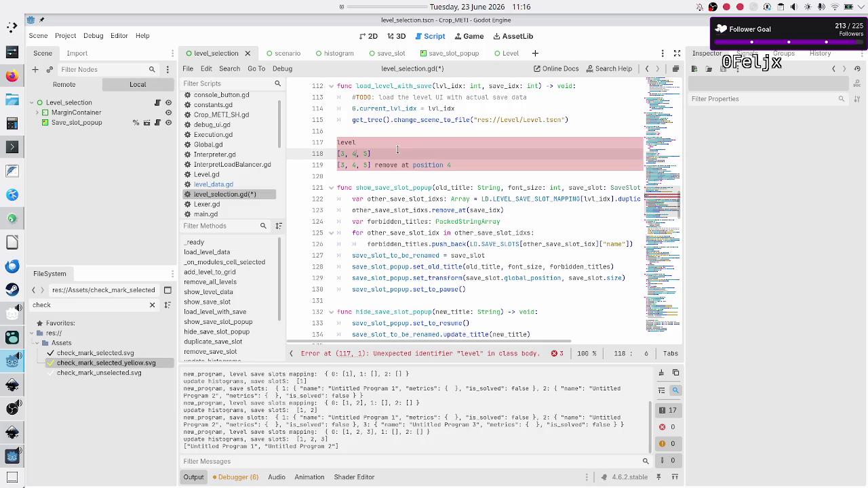
key("shift+Right")
key("Escape")
- Add a second scratch block: 'level' followed by [0, 1, 2]
key("Down")
key("Down")
key("Return")
key("Return")
key("Up")
type("level")
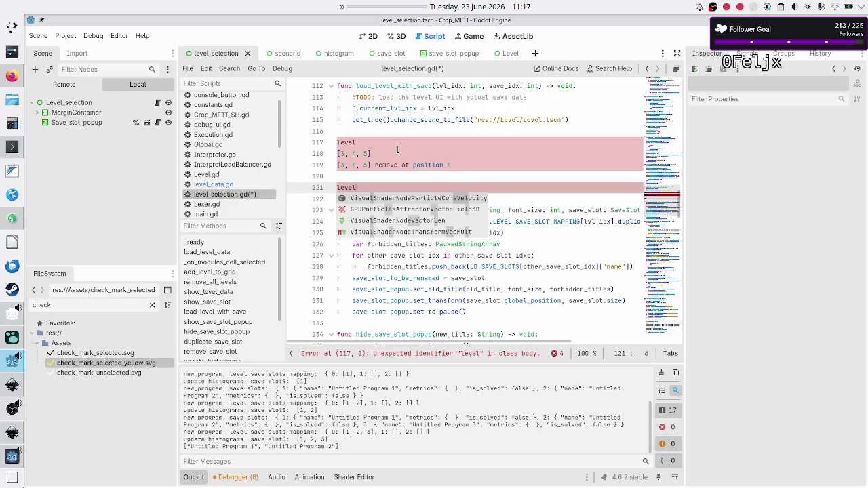
key("Escape")
key("Return")
type("[]")
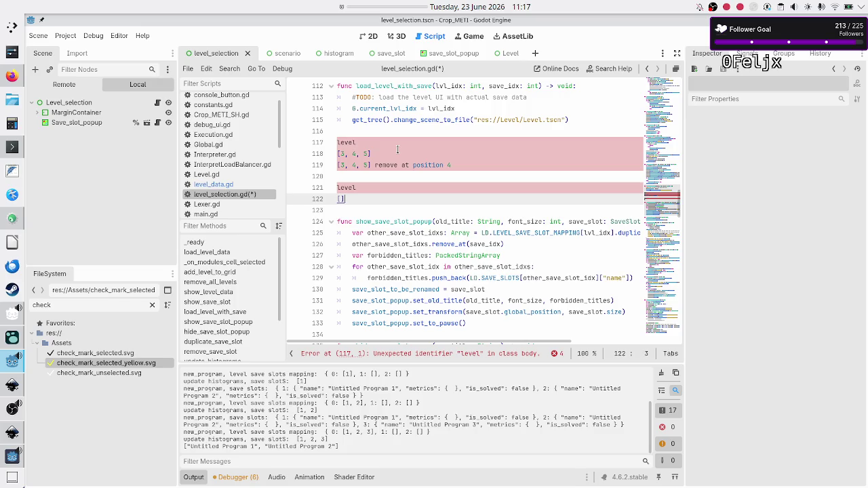
key("Left")
type("0, 1, 2")
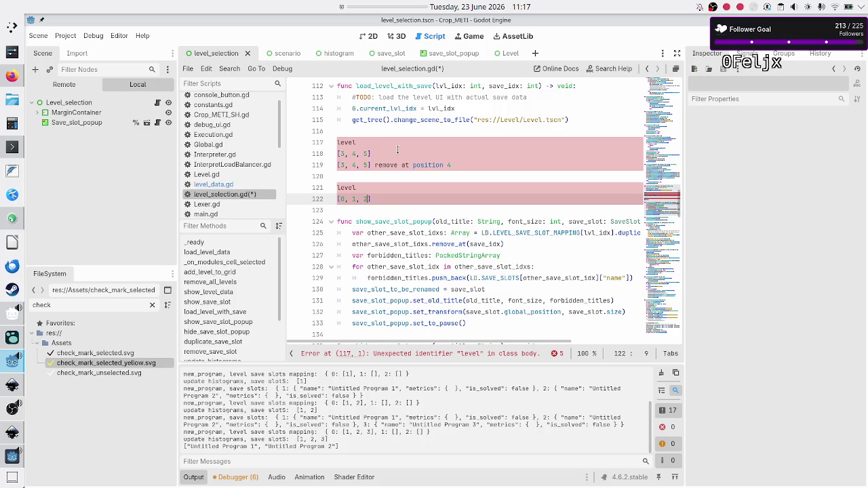
- Check the position of the 1 in [0, 1, 2], then move down to duplicate_save_slot
key("Right")
key("Down")
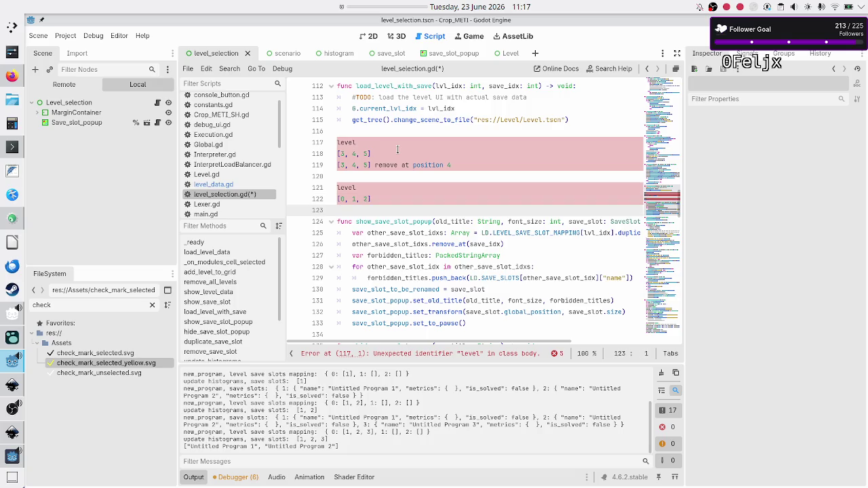
key("Up")
key("Right")
key("shift+Right")
key("Left")
key("shift+Right")
key("Left")
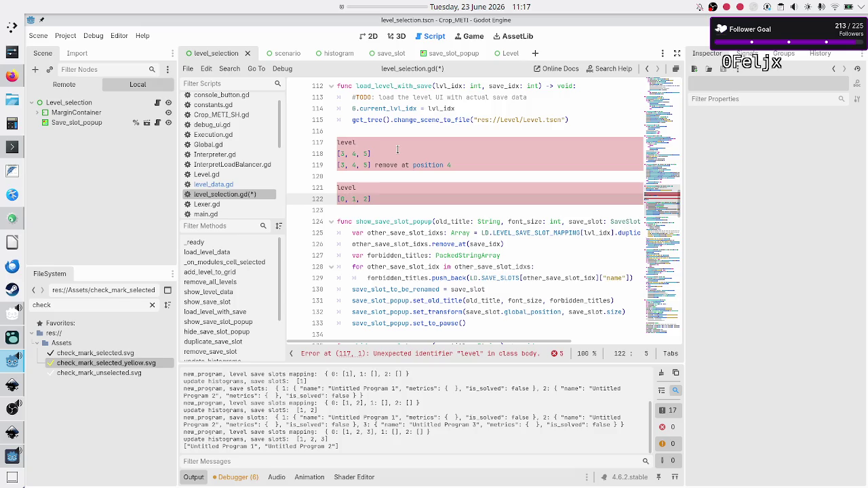
key("shift+Right")
key("Left")
key("Left")
key("Down")
key("Down")
key("Down")
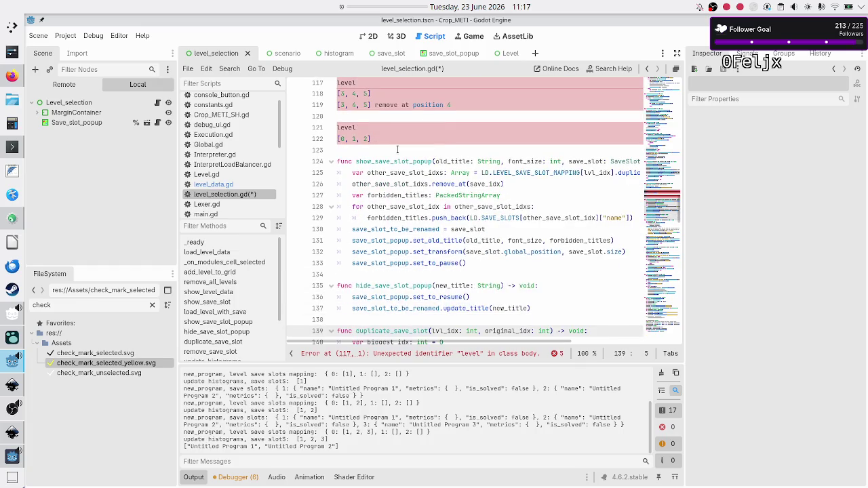
key("Down")
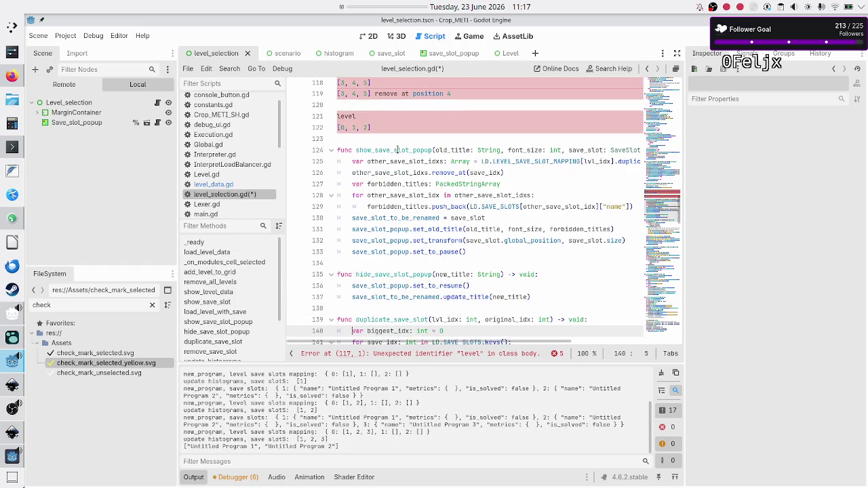
key("Down")
key("Down")
key("Down")
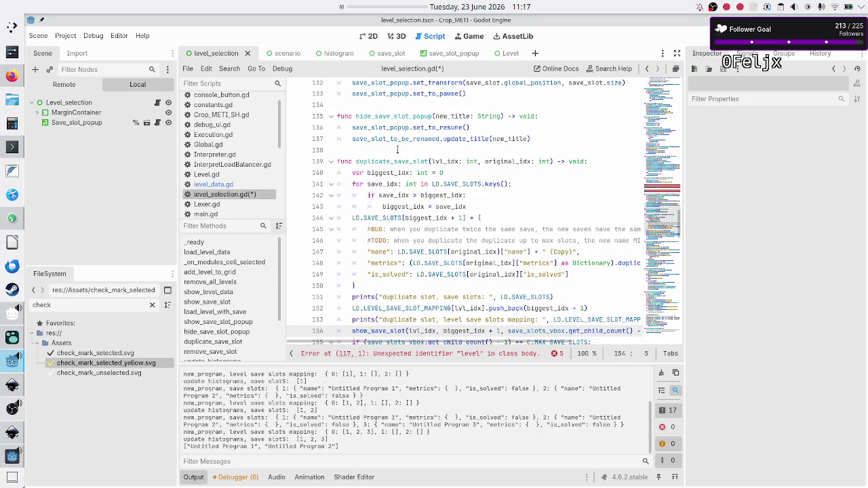
key("Up")
key("Up")
key("Up")
key("Up")
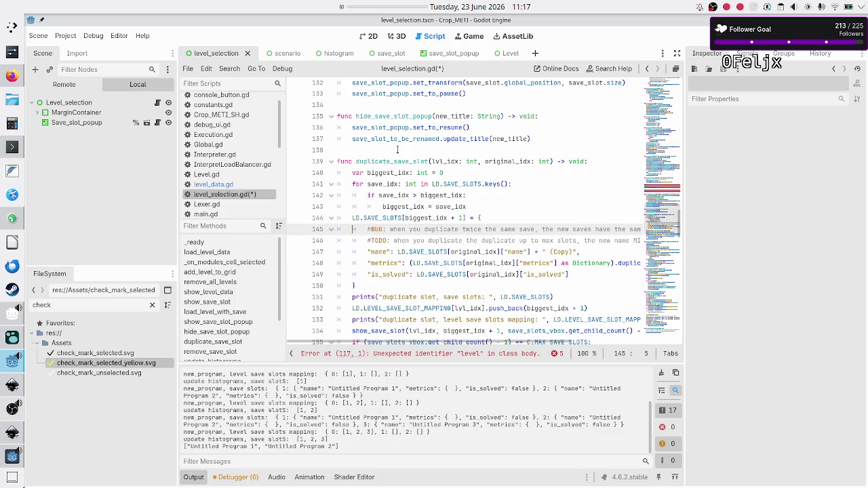
key("Up")
key("Up")
key("Up")
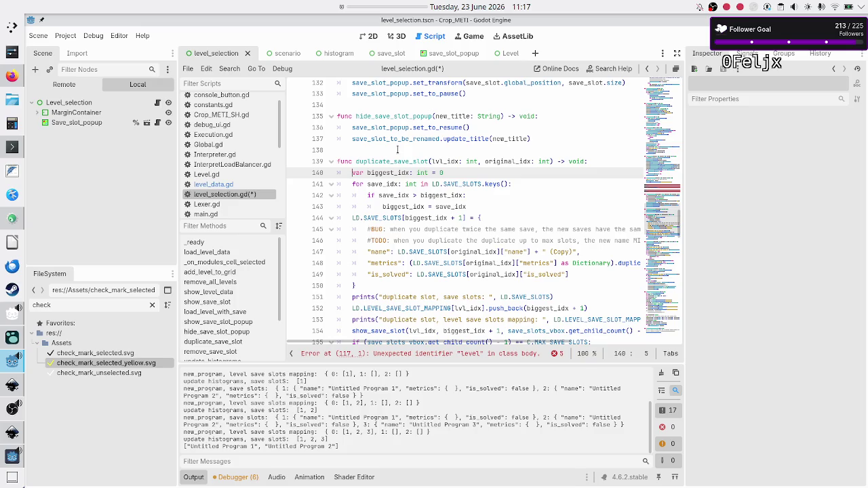
key("Down")
key("Down")
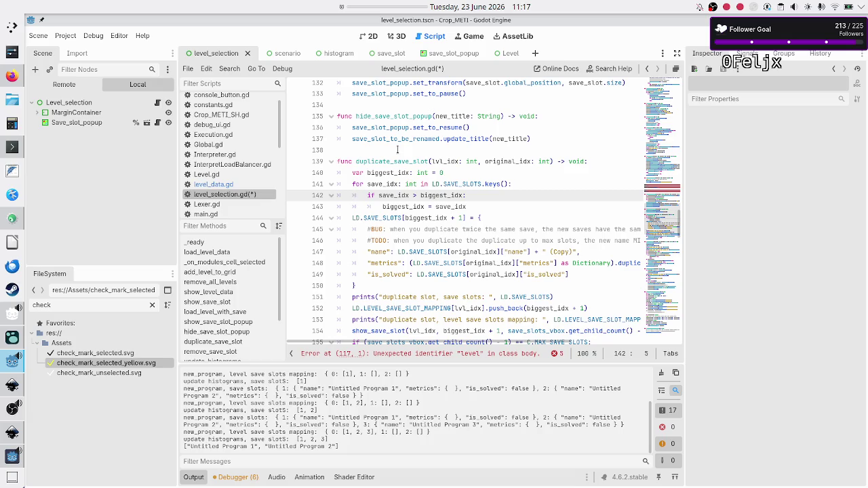
scroll(297, 421, "up", 5)
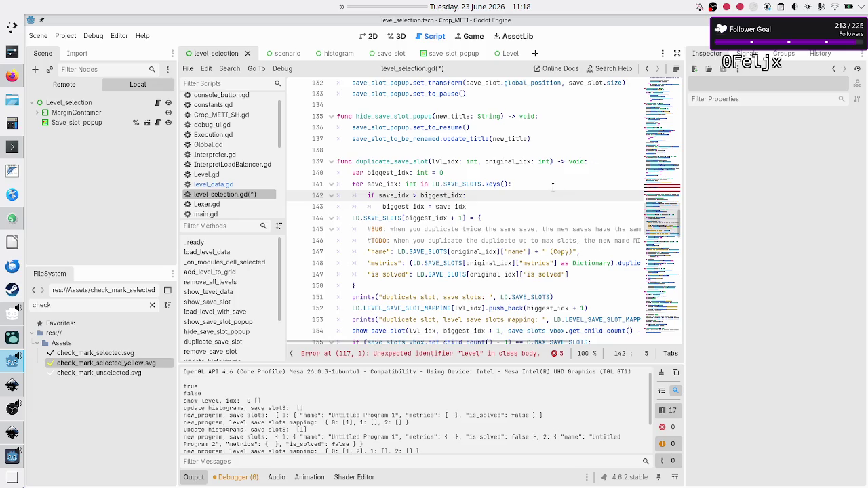
scroll(403, 164, "up", 6)
- Retype the line 122 list as 1, 2, 3, then delete the trailing 3 to leave [1, 2]
left_click(402, 165)
key("Right")
key("Right")
key("shift+Right")
key("shift+Right")
key("shift+Right")
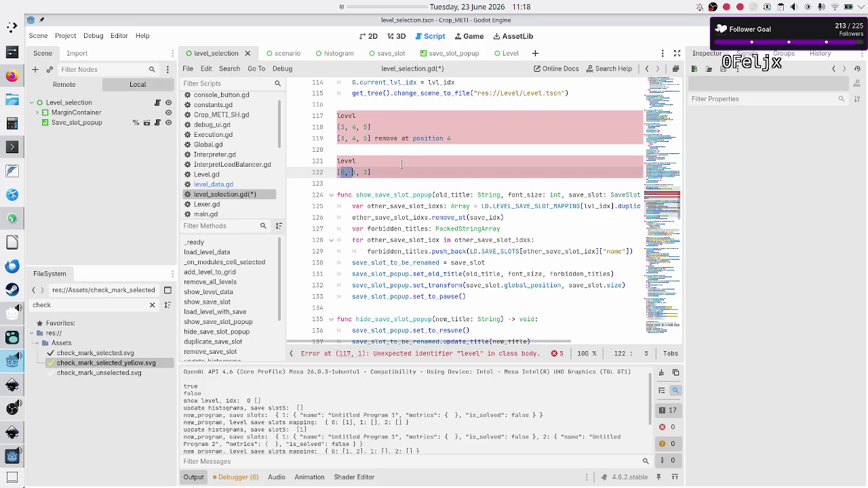
type("1, 2, 3")
key("shift+Left")
key("Left")
key("shift+Right")
key("shift+Right")
key("shift+Right")
key("Right")
key("BackSpace")
key("BackSpace")
key("BackSpace")
key("Down")
key("Down")
key("Down")
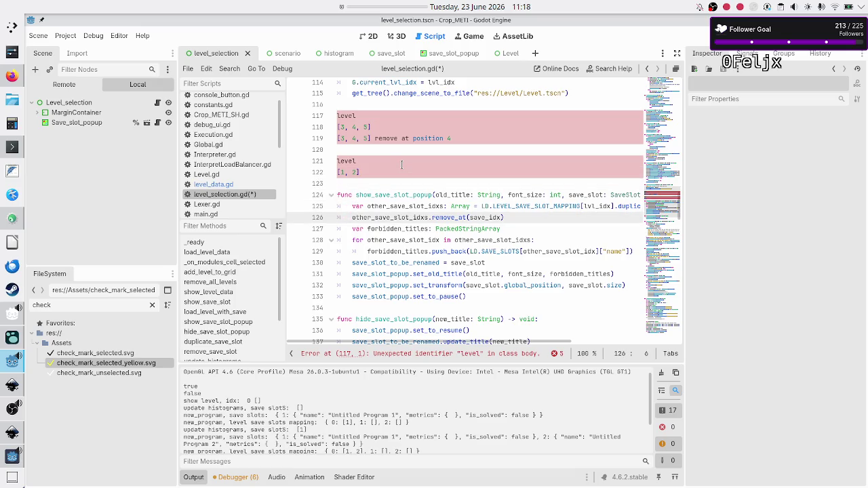
key("Up")
key("End")
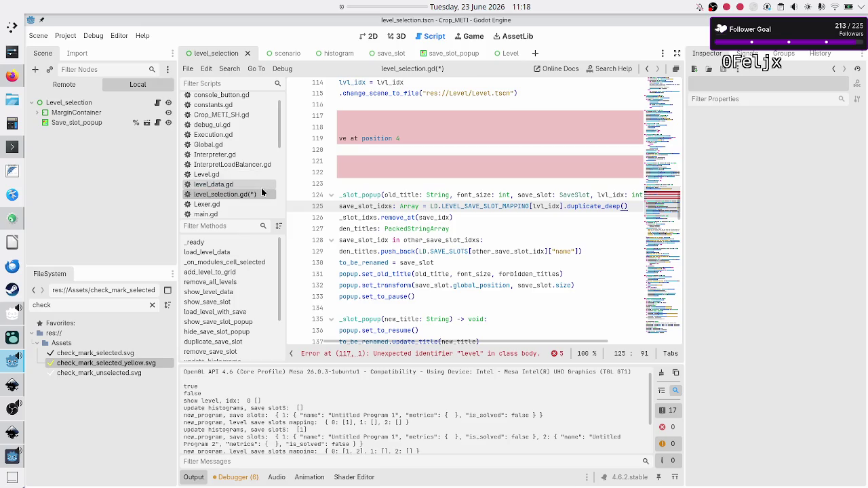
left_click(613, 64)
type("arra")
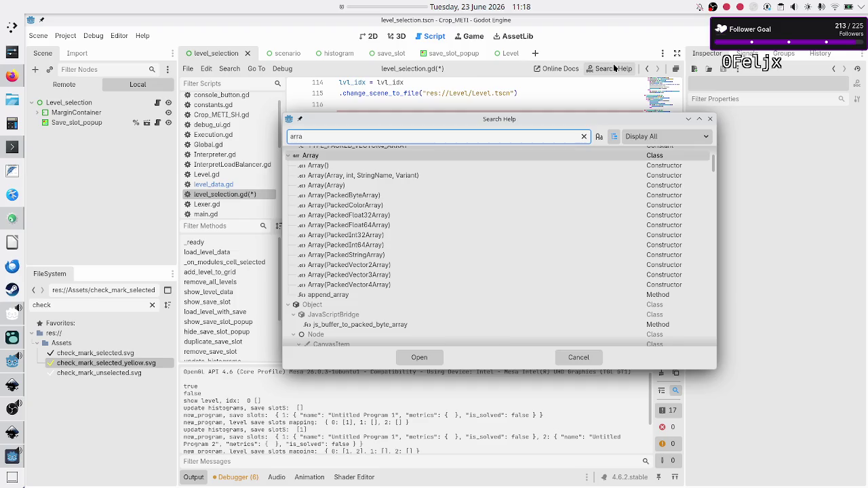
key("Return")
key("ctrl+f")
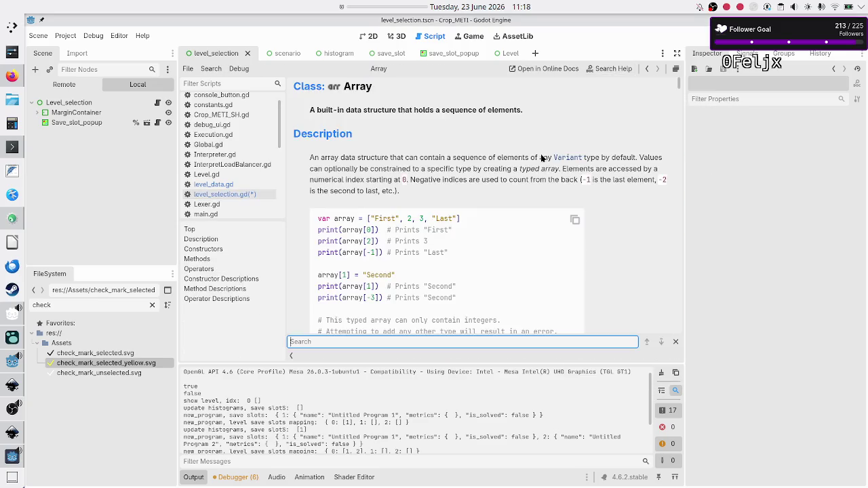
type("erase")
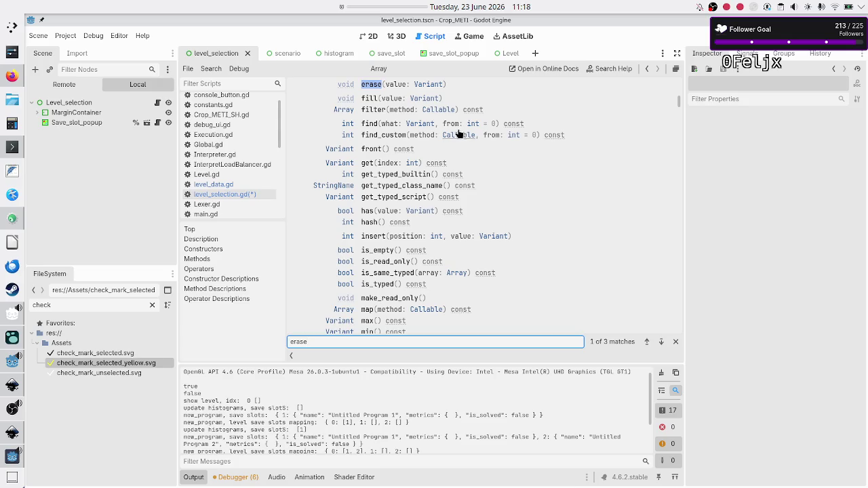
left_click(372, 85)
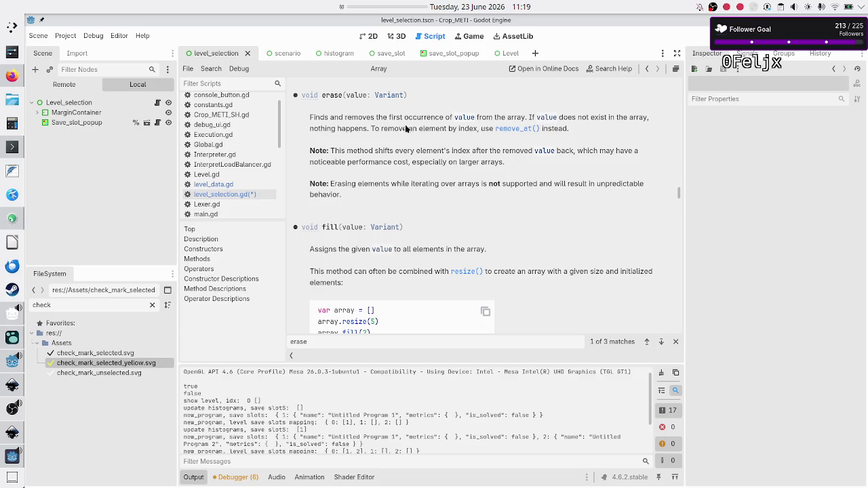
mouse_move(477, 128)
left_mouse_down()
mouse_move(442, 128)
mouse_move(457, 128)
left_mouse_up()
left_click(458, 128)
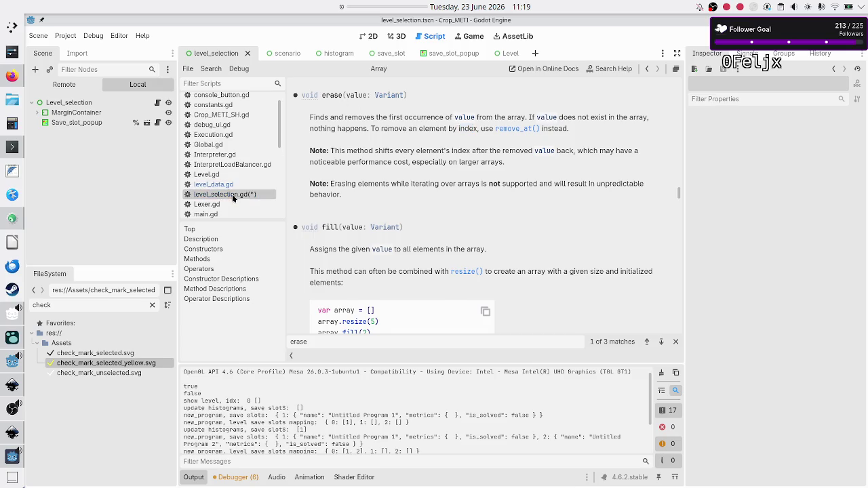
left_click(232, 194)
left_click(401, 221)
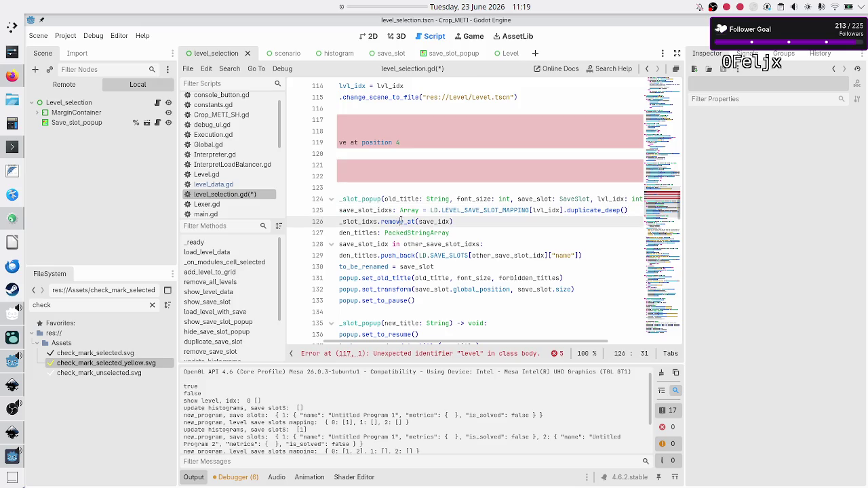
- Replace remove_at with erase, delete the scratch note lines, and save the script
key("Right")
key("Right")
key("BackSpace")
key("BackSpace")
key("BackSpace")
type("erase")
key("Escape")
key("Up")
key("Up")
key("Up")
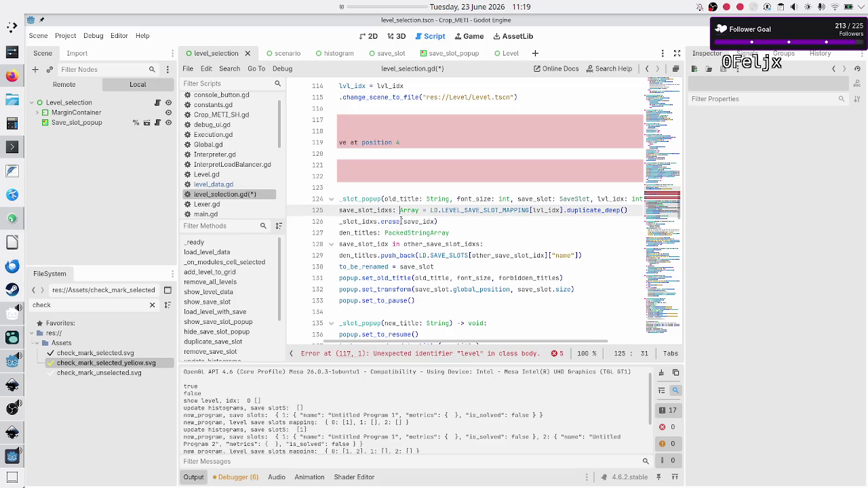
key("Up")
key("Up")
key("Up")
key("Down")
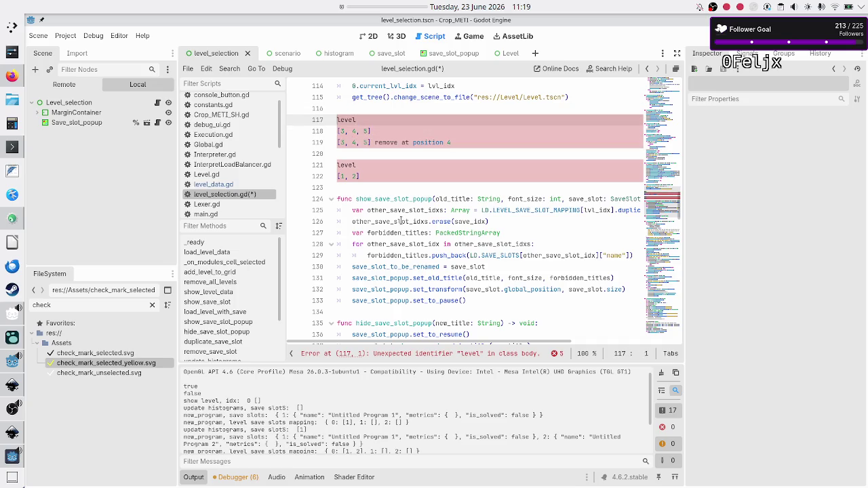
key("shift+Down")
key("shift+Down")
key("shift+Down")
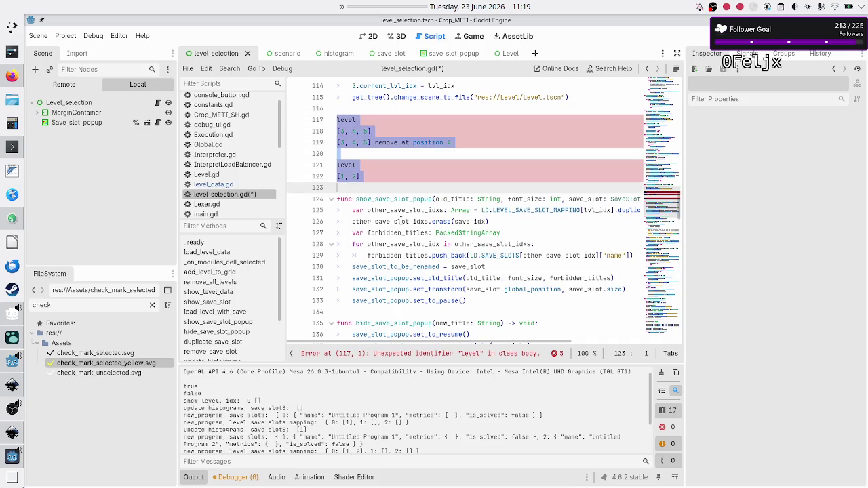
key("Delete")
key("BackSpace")
key("ctrl+s")
- Run the game, open Binary manipulation > Flip bit, and create three untitled programs
key("F5")
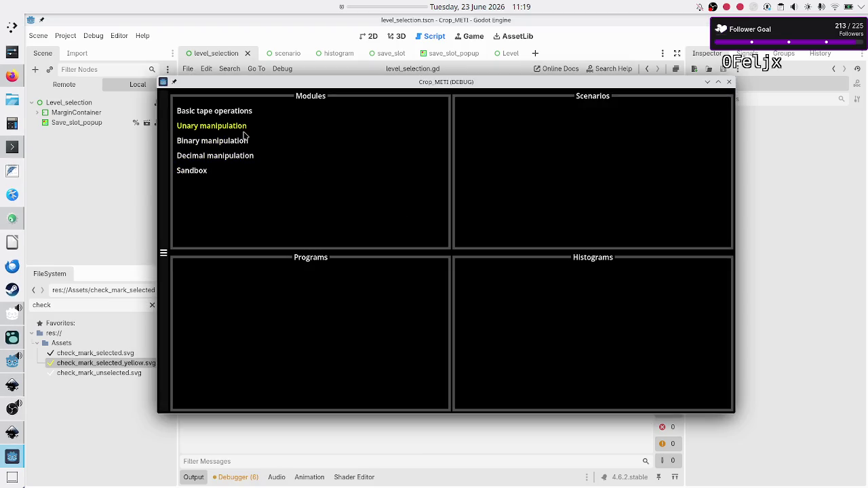
left_click(241, 141)
left_click(499, 129)
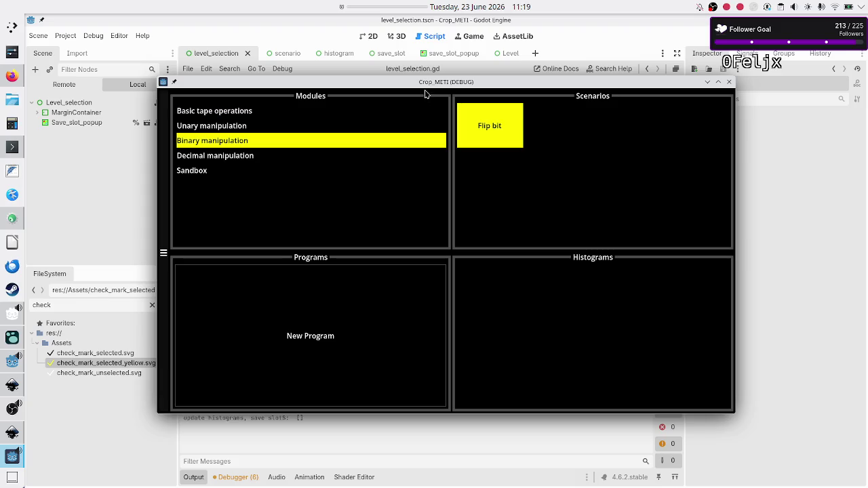
left_click_drag(431, 82, 433, 21)
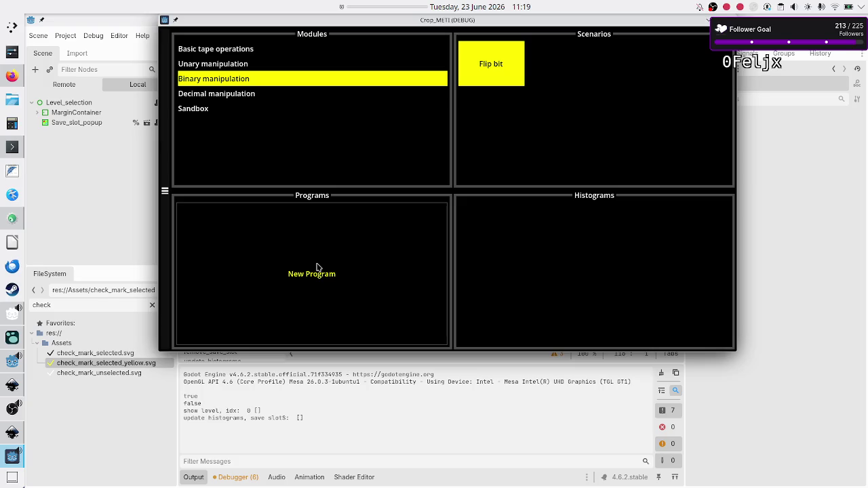
left_click(317, 266)
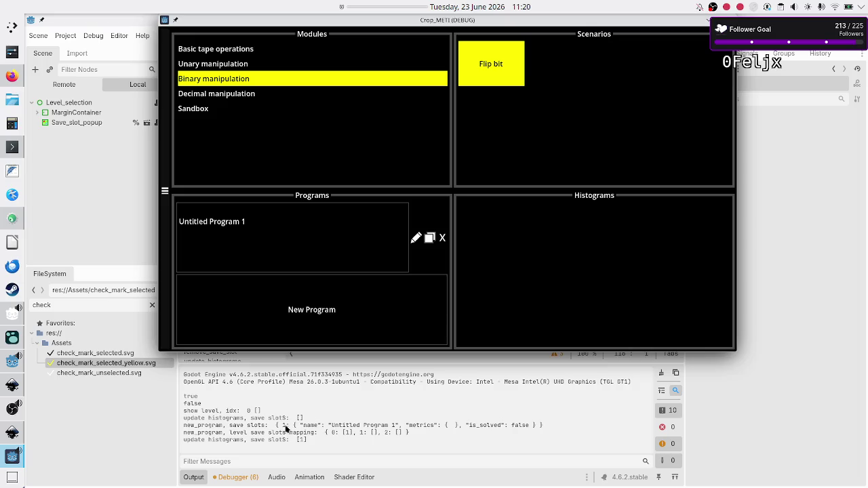
left_click(311, 314)
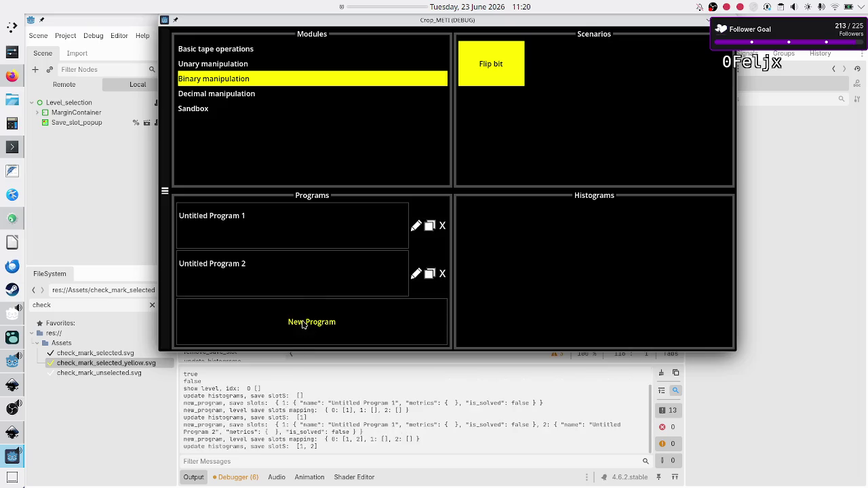
left_click(304, 325)
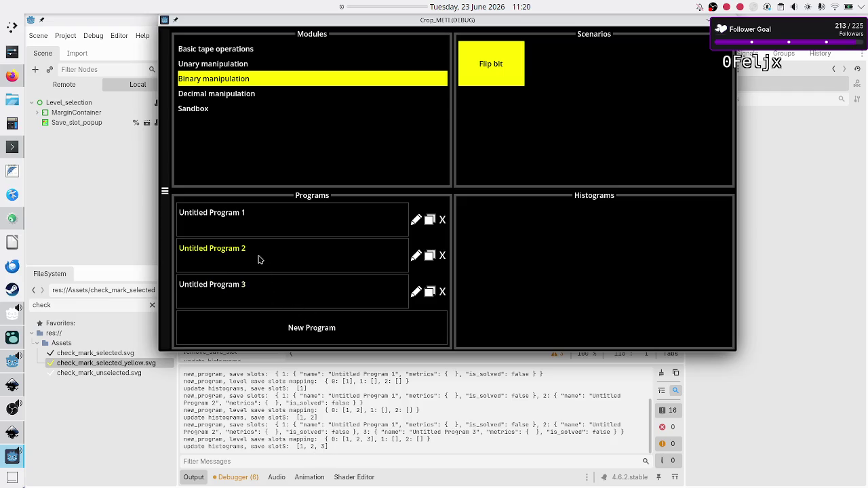
left_click(416, 256)
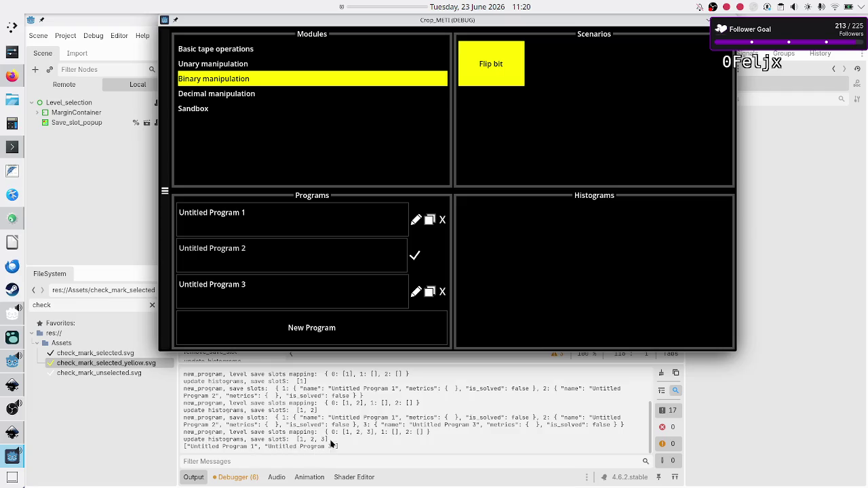
- Rename Untitled Program 2 to 'Untitled Program 4', then stop the game with F8
key("BackSpace")
type("3")
type("4")
left_click(415, 255)
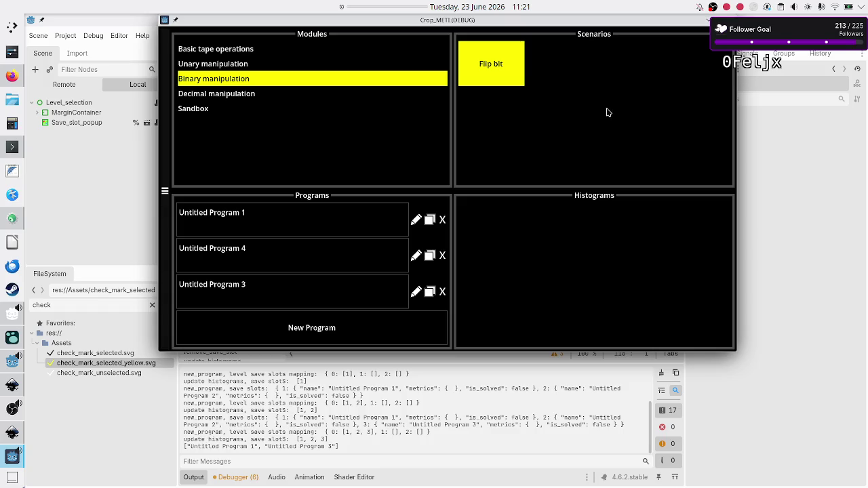
key("F8")
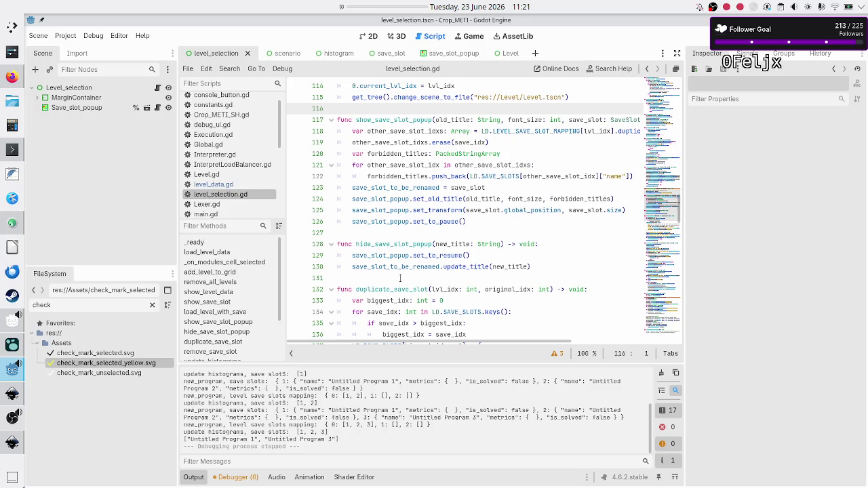
- Scroll past remove_save_slot and update_histograms to _on_new_program_pressed at line 221
scroll(402, 278, "down", 6)
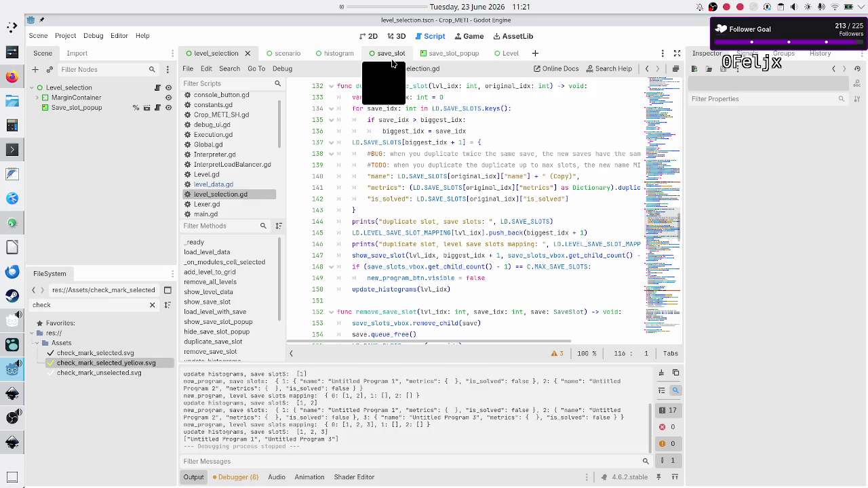
scroll(407, 184, "up", 7)
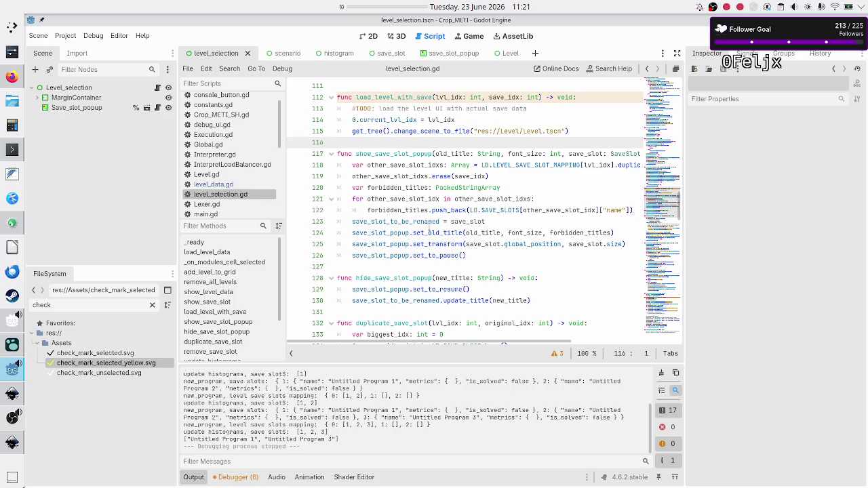
scroll(432, 227, "up", 7)
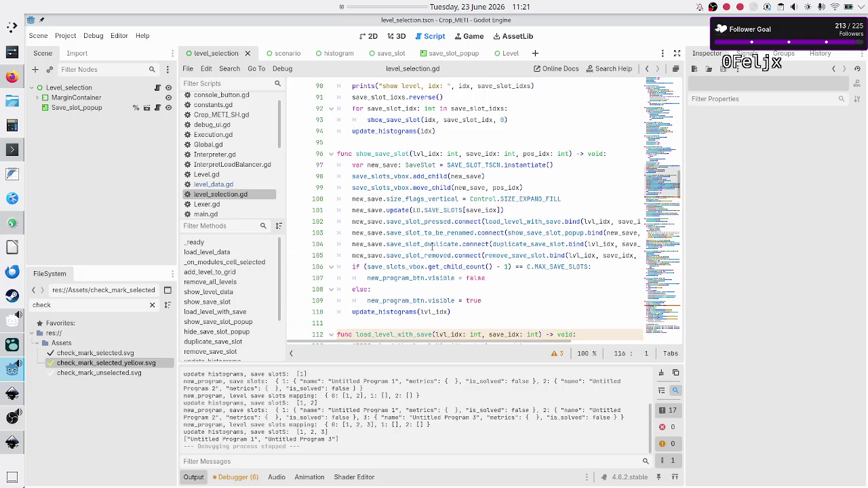
mouse_move(441, 242)
scroll(442, 229, "down", 17)
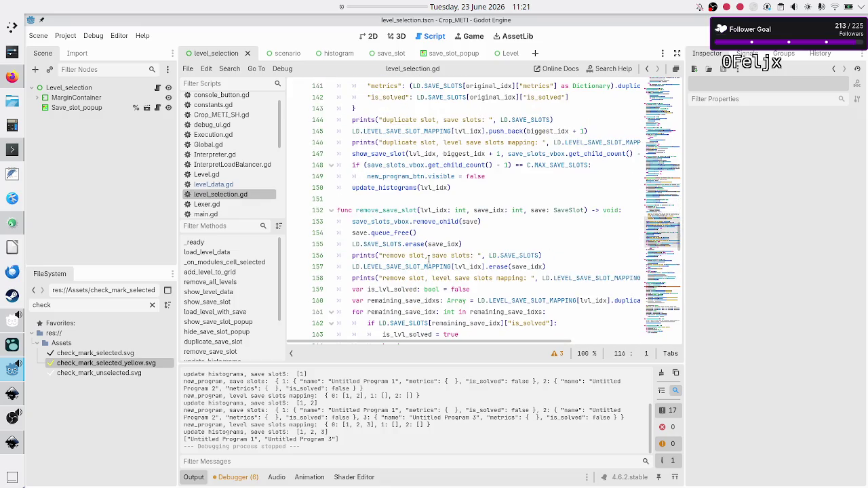
scroll(428, 259, "down", 10)
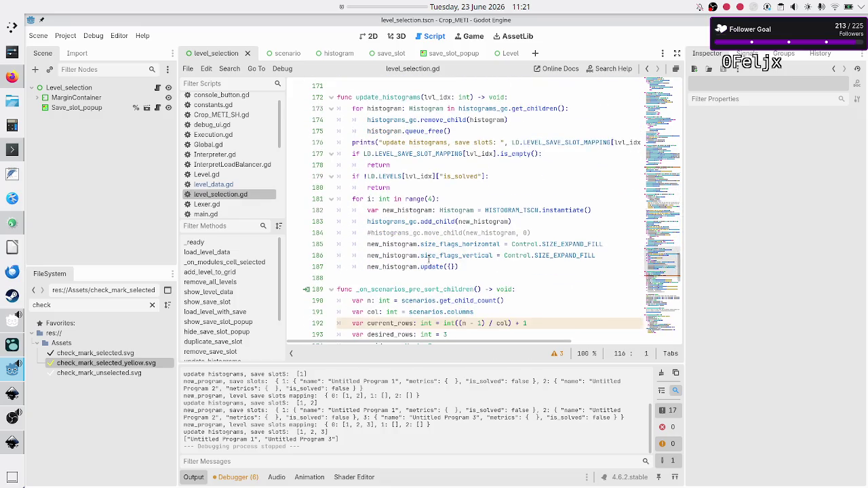
scroll(428, 258, "down", 2)
scroll(429, 258, "down", 9)
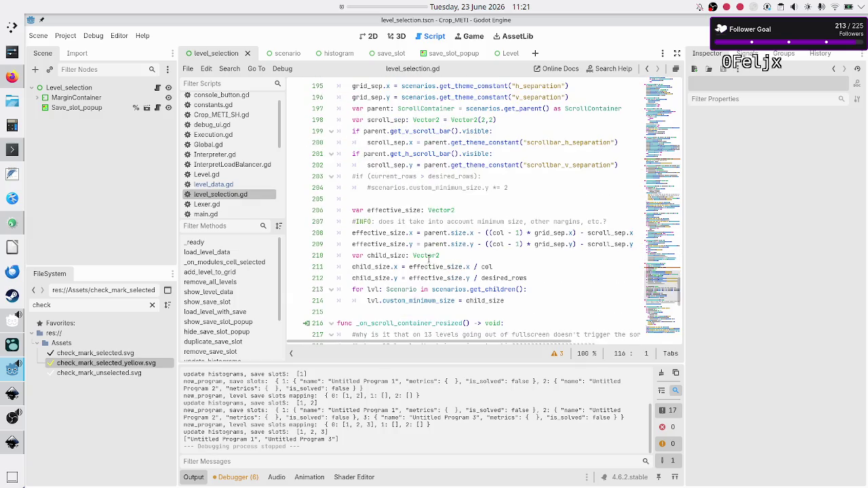
scroll(428, 259, "down", 4)
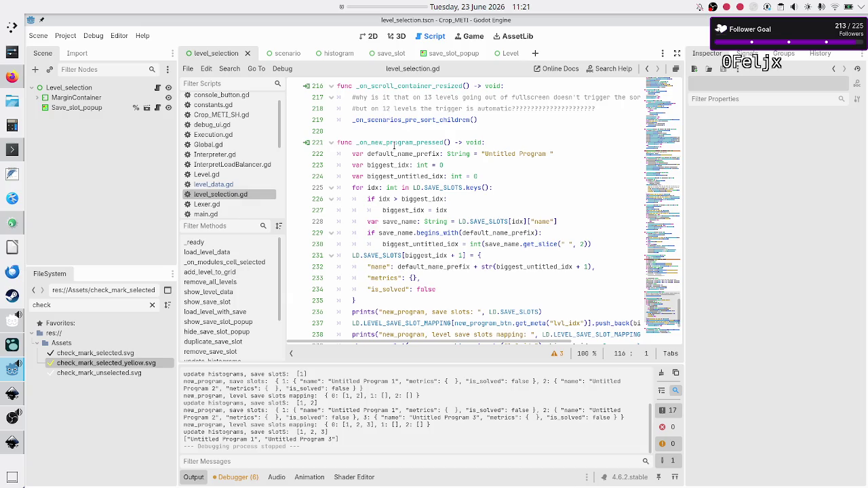
double_click(394, 142)
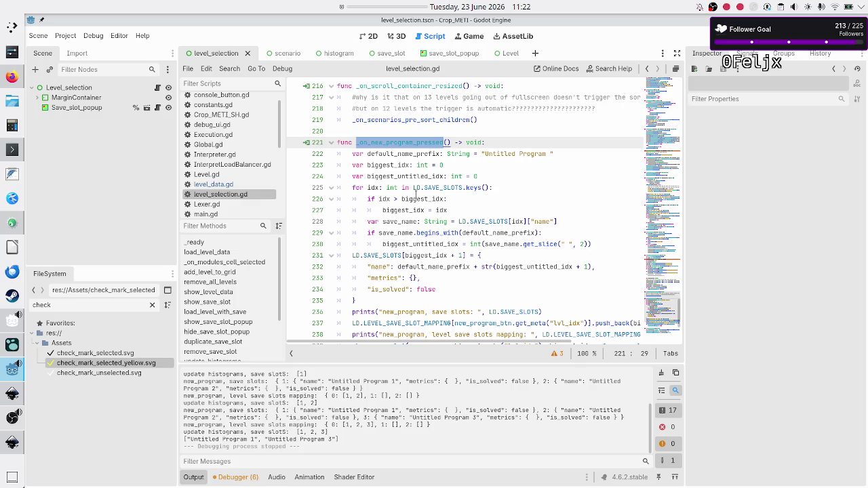
mouse_move(415, 197)
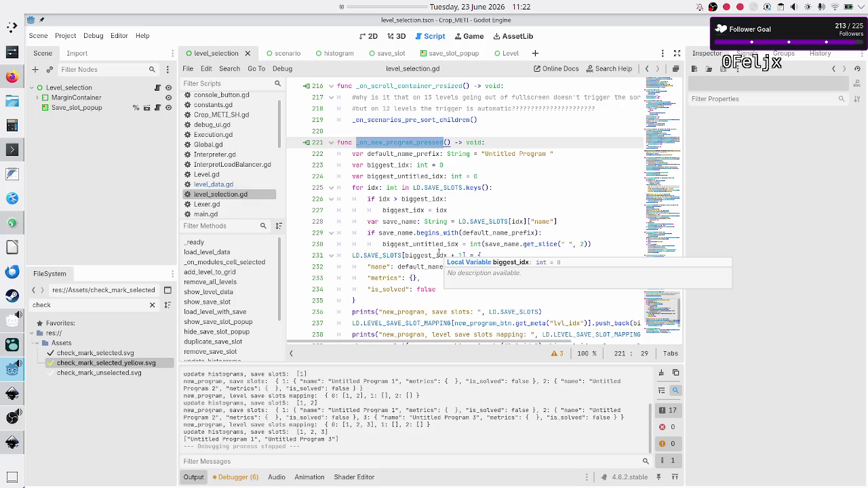
left_click(439, 255)
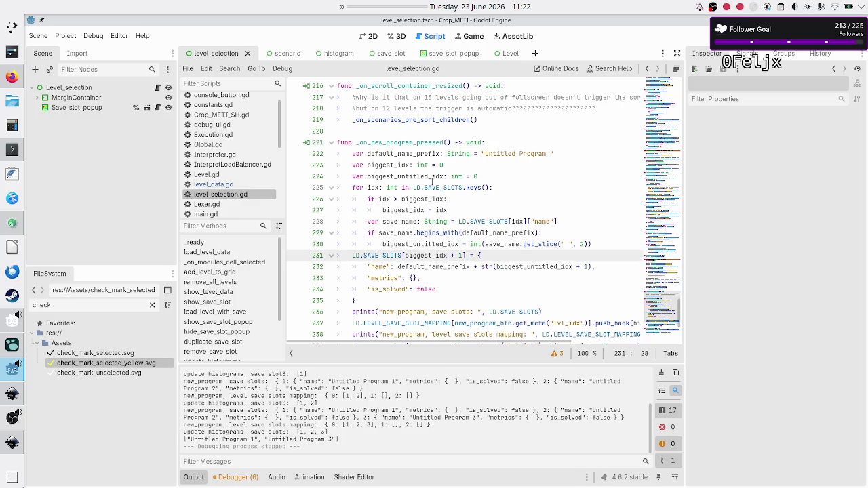
double_click(397, 164)
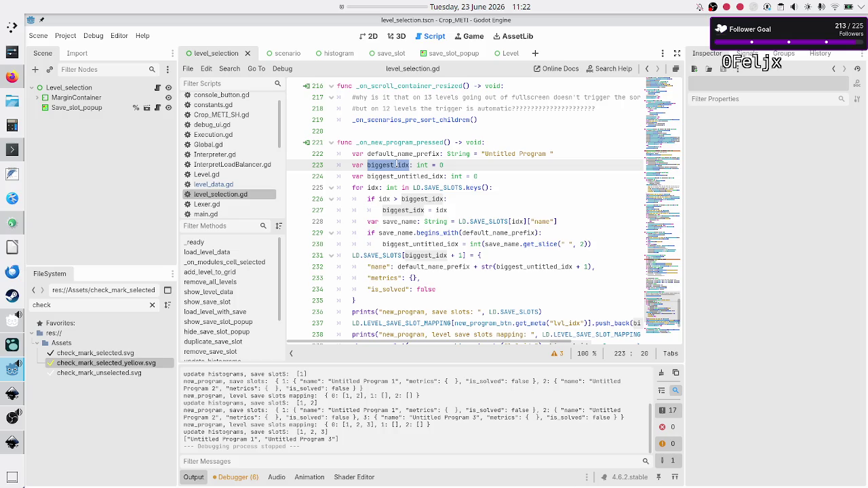
double_click(459, 187)
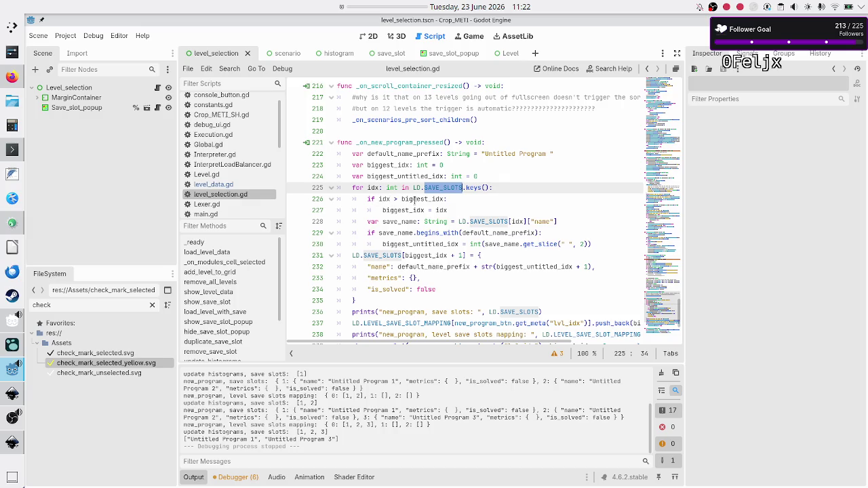
left_click(415, 199)
double_click(415, 199)
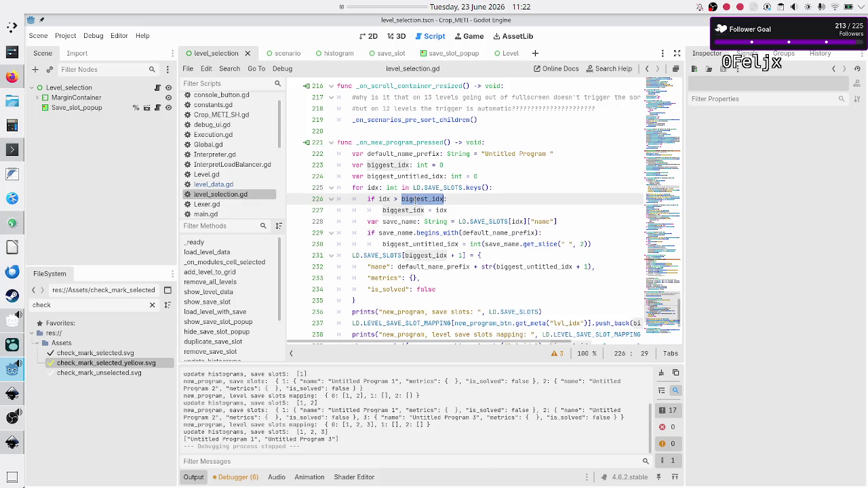
left_click(352, 188)
mouse_move(352, 188)
left_mouse_down()
mouse_move(495, 183)
mouse_move(482, 244)
left_mouse_up()
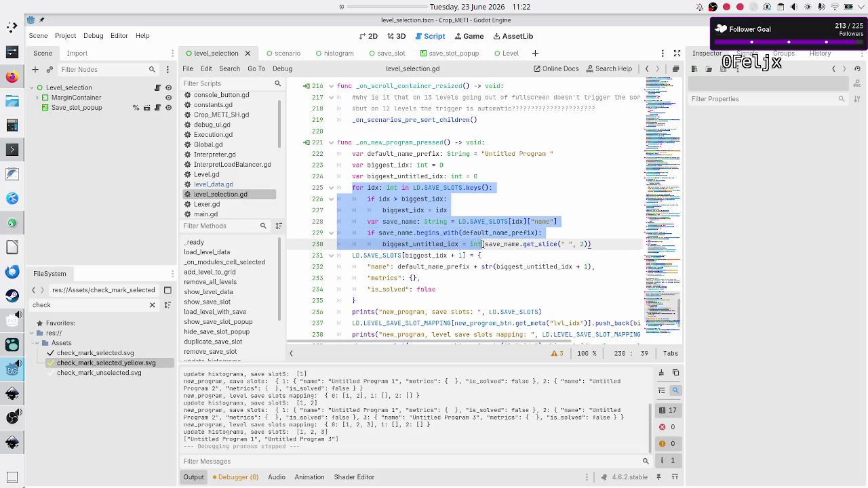
left_click(454, 164)
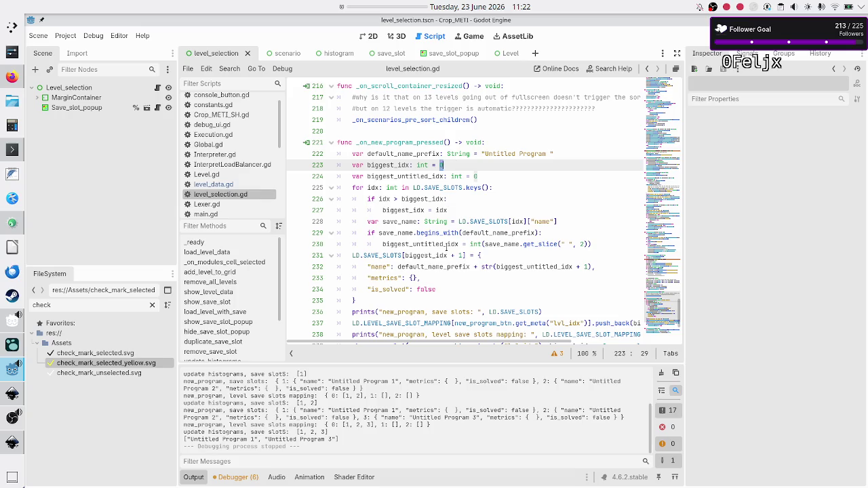
left_click(461, 252)
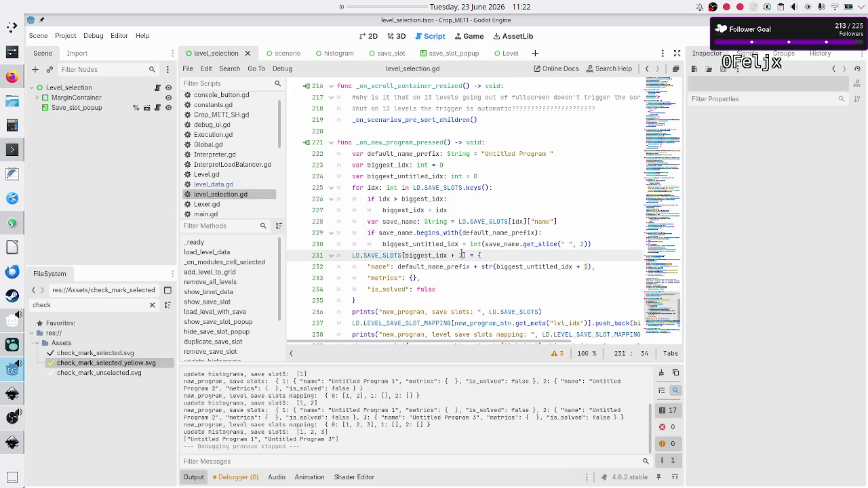
left_click(458, 167)
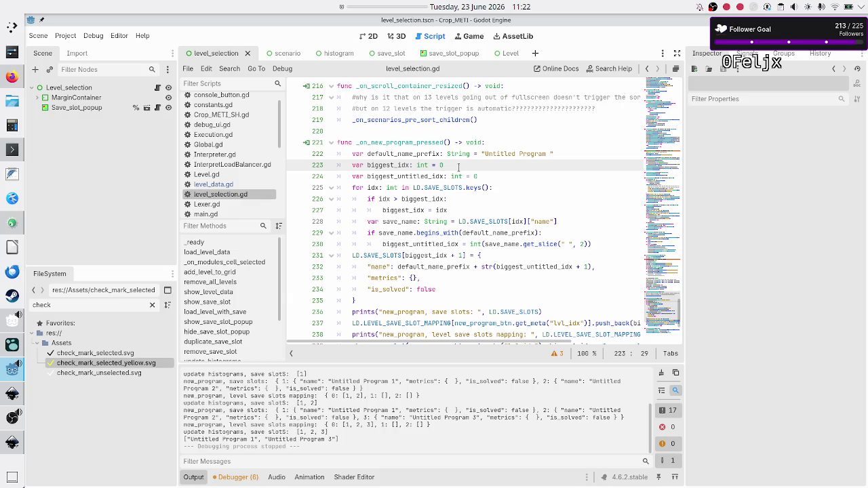
- Change biggest_idx's starting value from 0 to -1 and review the loop comparison below
key("BackSpace")
type("-1")
key("Down")
key("Down")
key("Home")
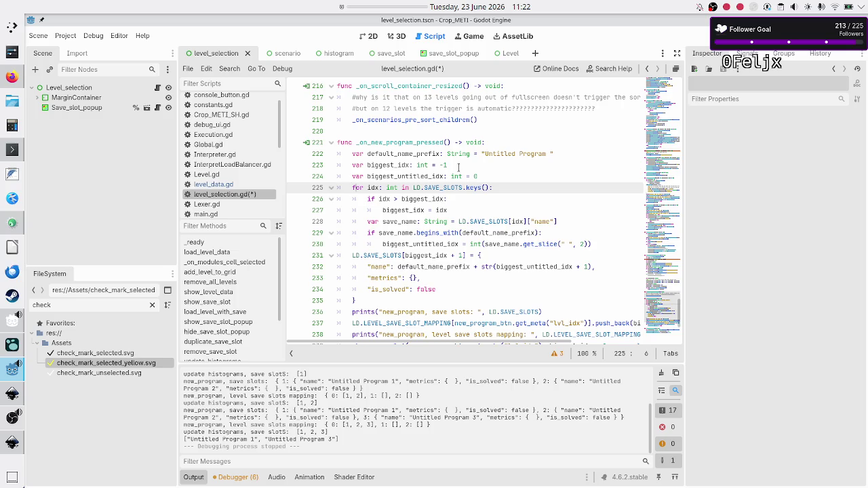
key("Down")
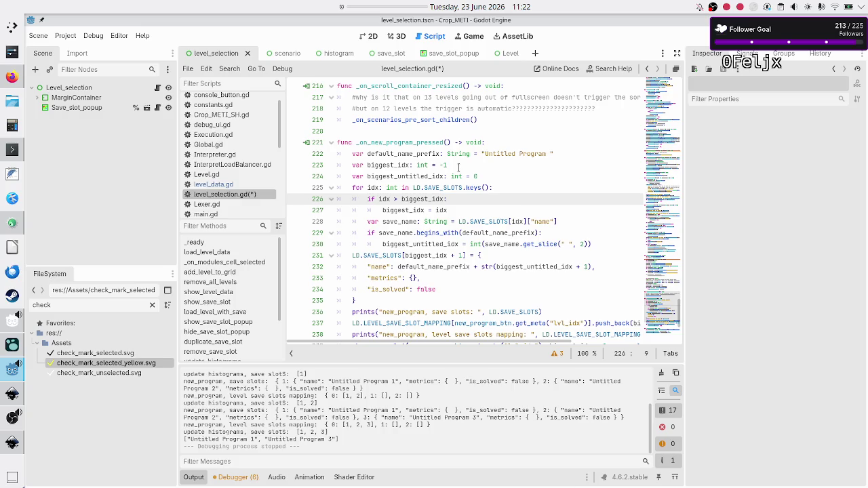
key("Right")
key("Right")
- Inspect the biggest_untitled_idx declaration on line 224 and SAVE_SLOTS on line 231
key("Up")
key("Up")
double_click(414, 176)
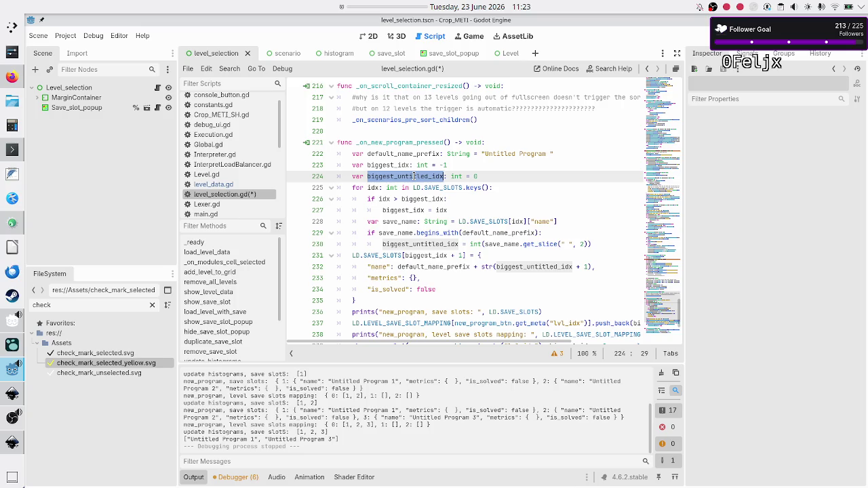
left_click(486, 175)
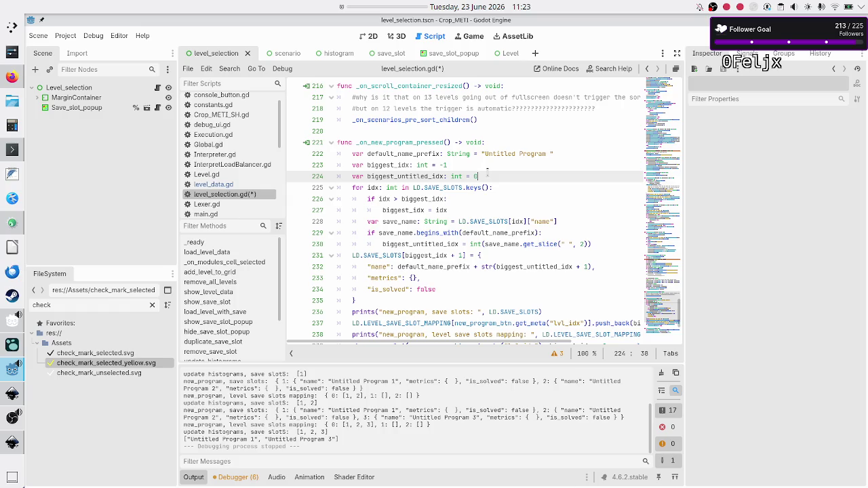
key("Home")
key("shift+End")
key("End")
double_click(392, 256)
left_click(391, 256)
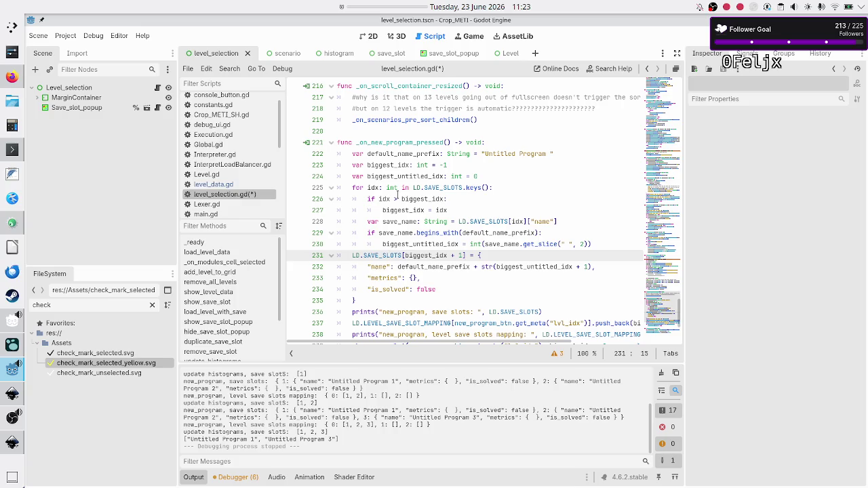
scroll(398, 193, "up", 2)
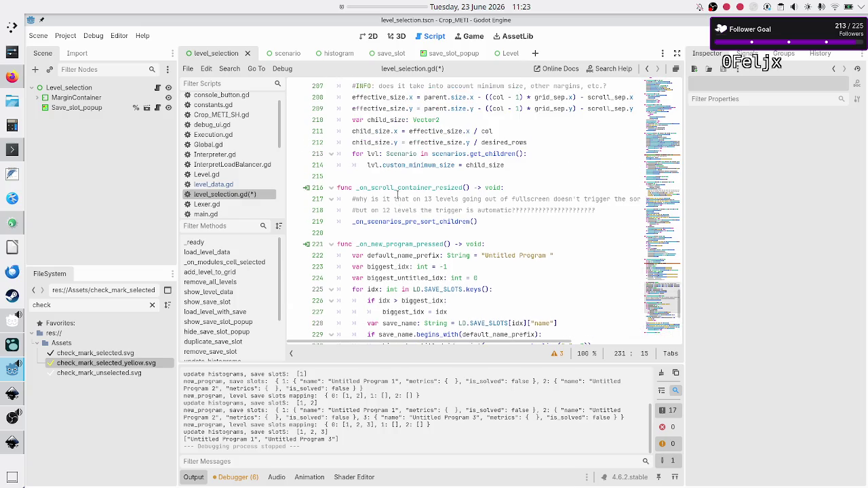
scroll(397, 195, "up", 8)
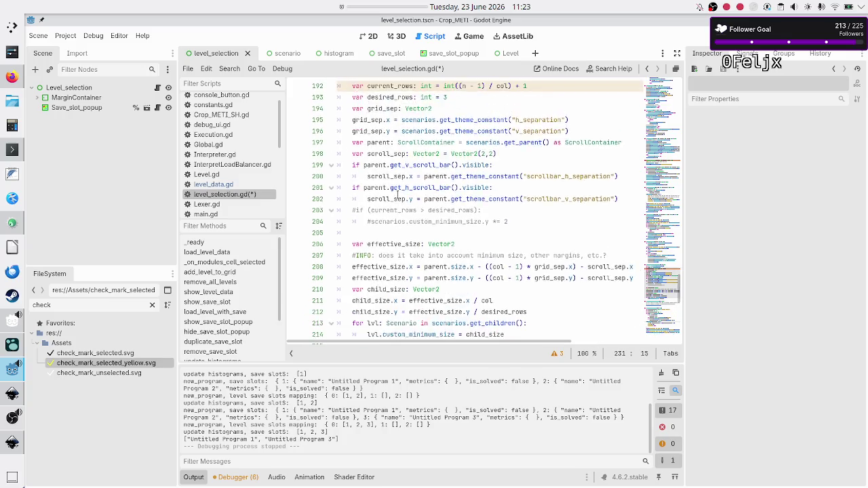
scroll(397, 193, "up", 9)
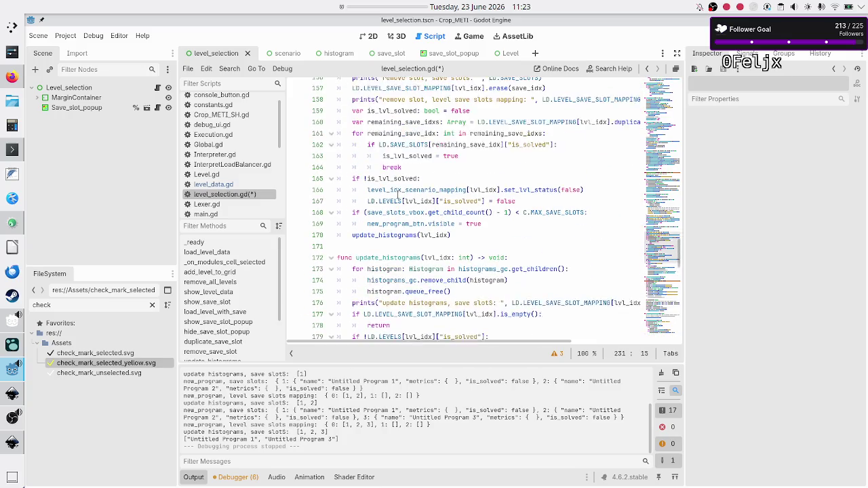
scroll(398, 193, "up", 4)
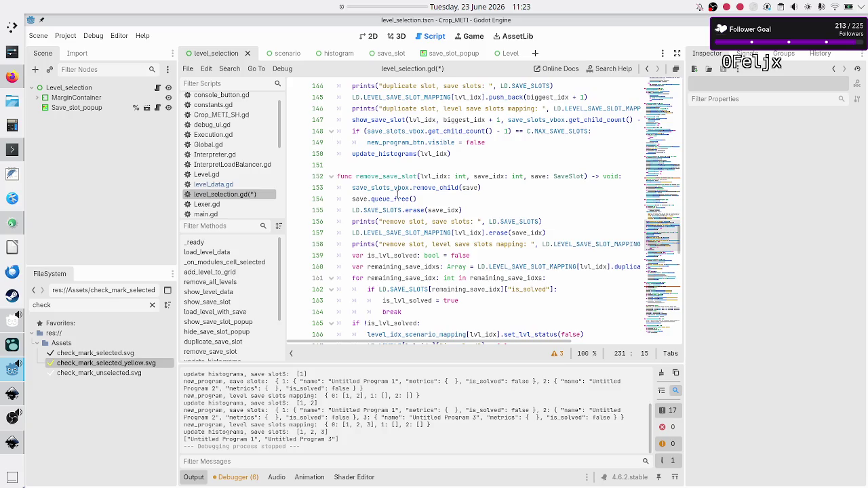
scroll(397, 196, "up", 5)
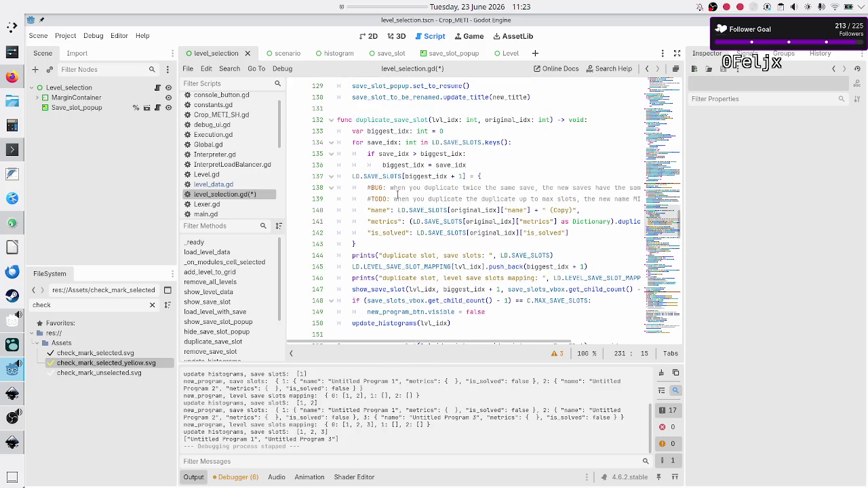
double_click(403, 120)
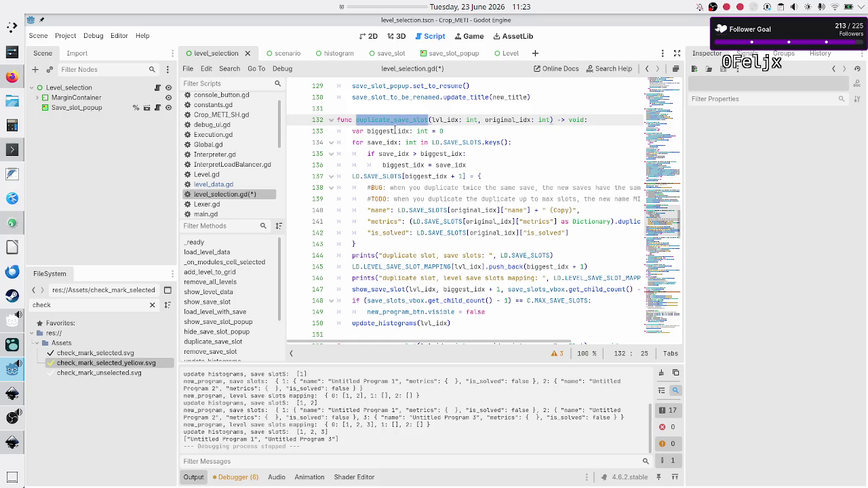
double_click(394, 131)
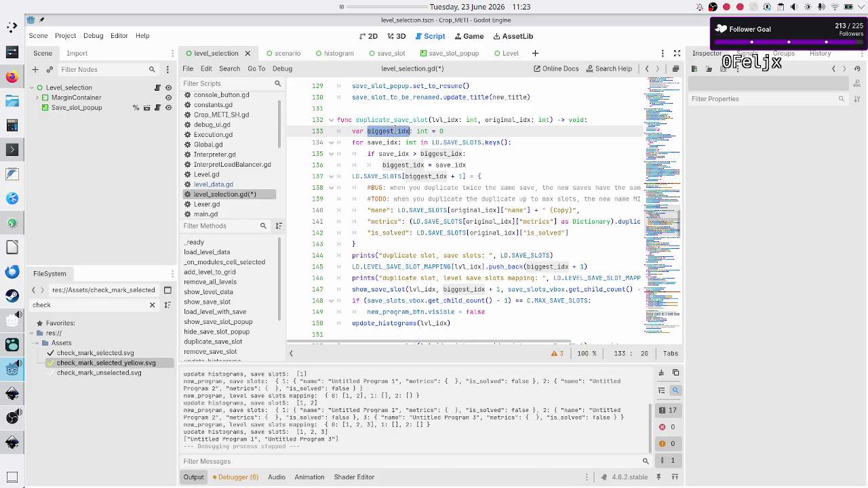
key("Right")
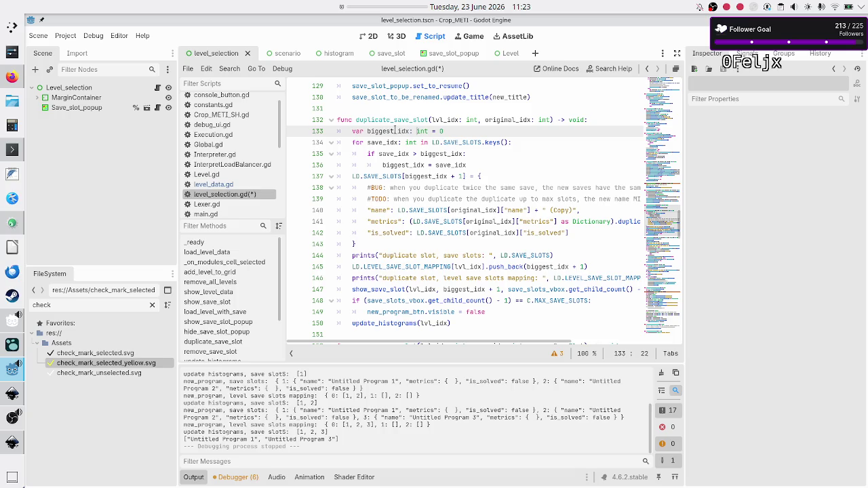
double_click(467, 139)
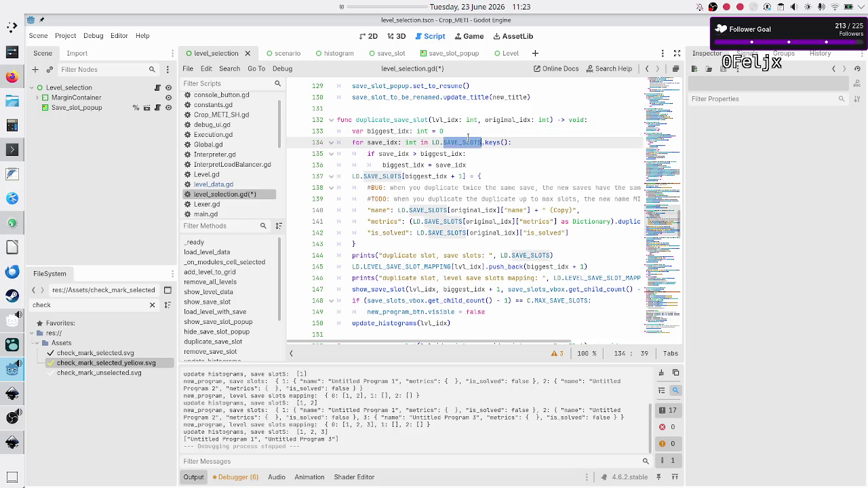
double_click(401, 153)
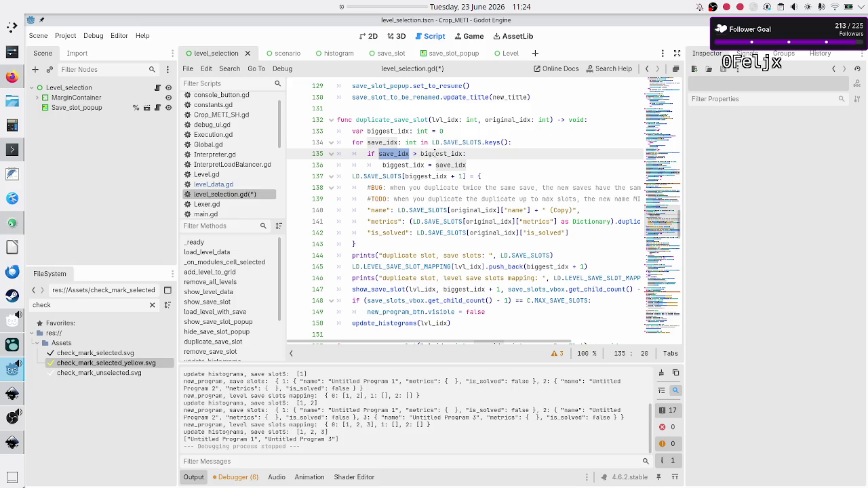
mouse_move(436, 154)
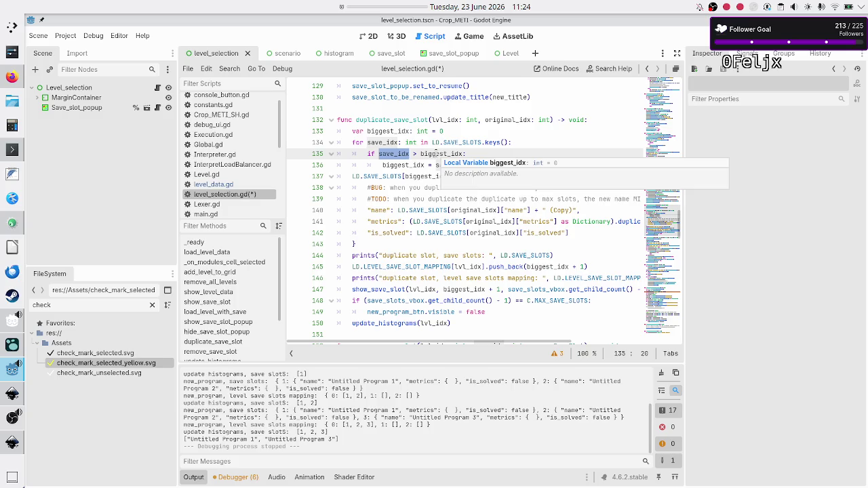
left_click(436, 154)
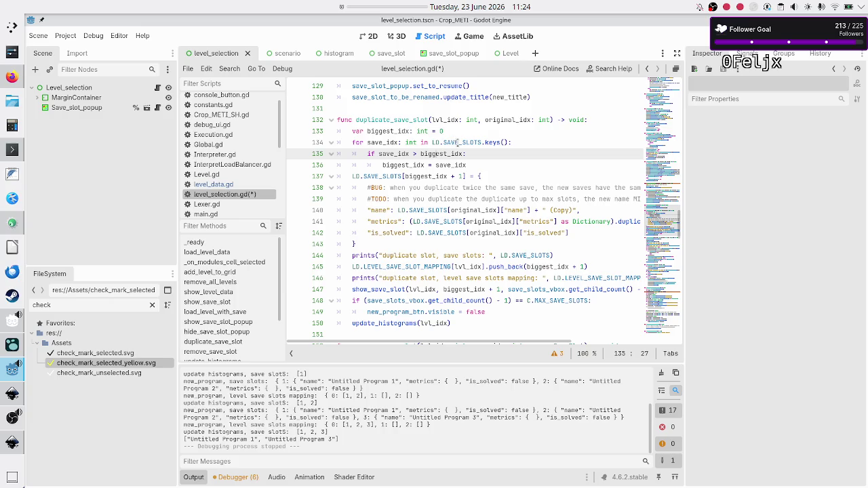
double_click(395, 153)
double_click(442, 153)
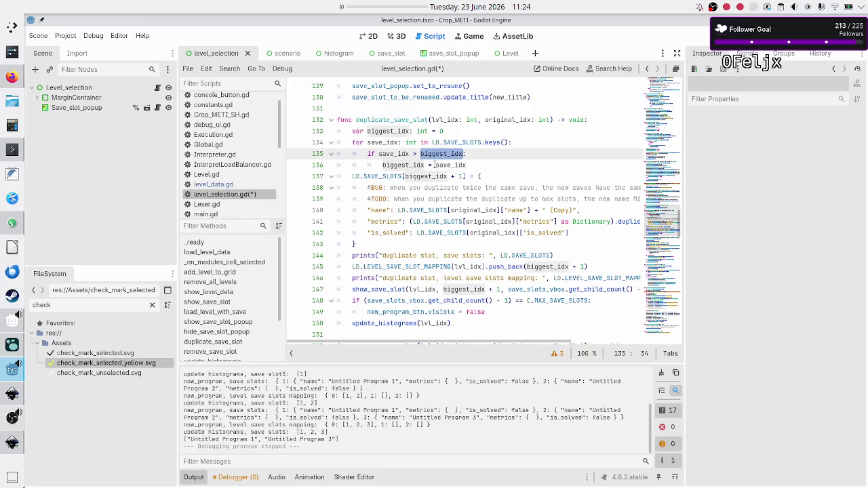
double_click(443, 165)
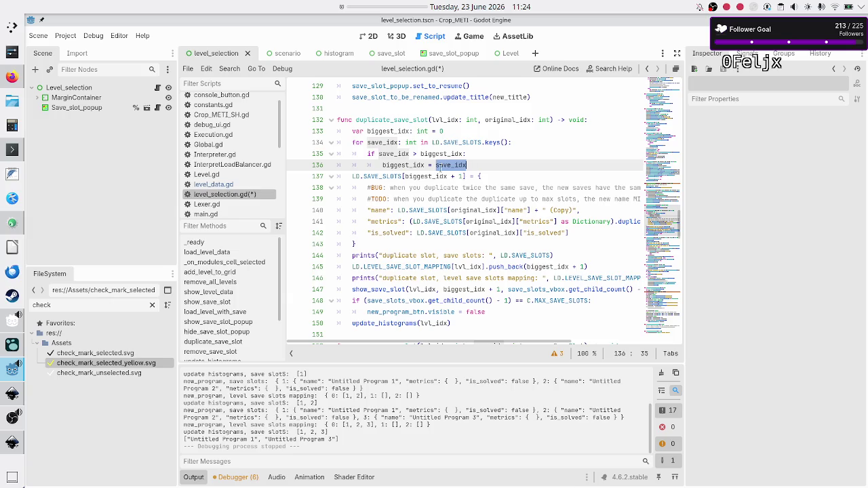
left_click(459, 176)
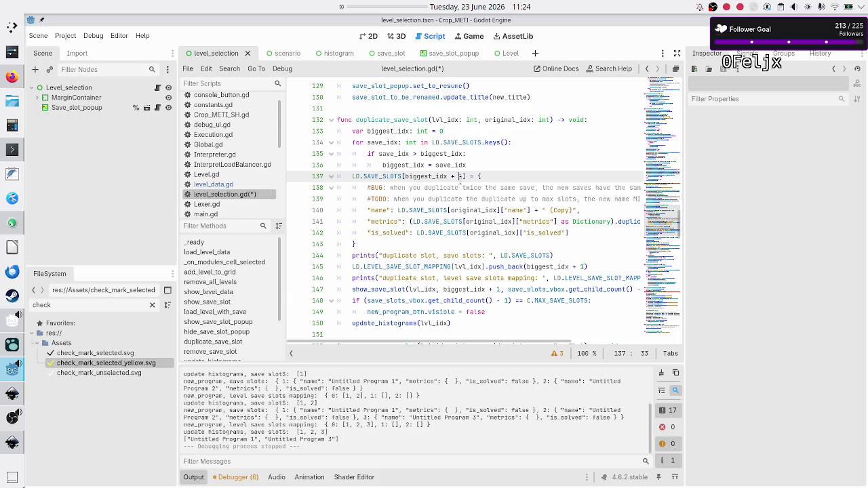
- Change biggest_idx's initial value on line 133 to -1, review the comparison, and run with F5
left_click(451, 130)
key("BackSpace")
type("-1")
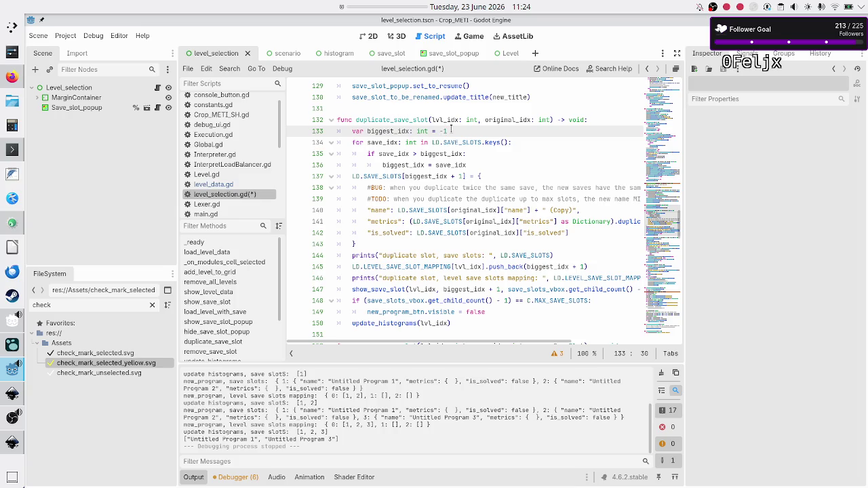
key("Down")
key("Down")
key("Home")
key("ctrl+Right")
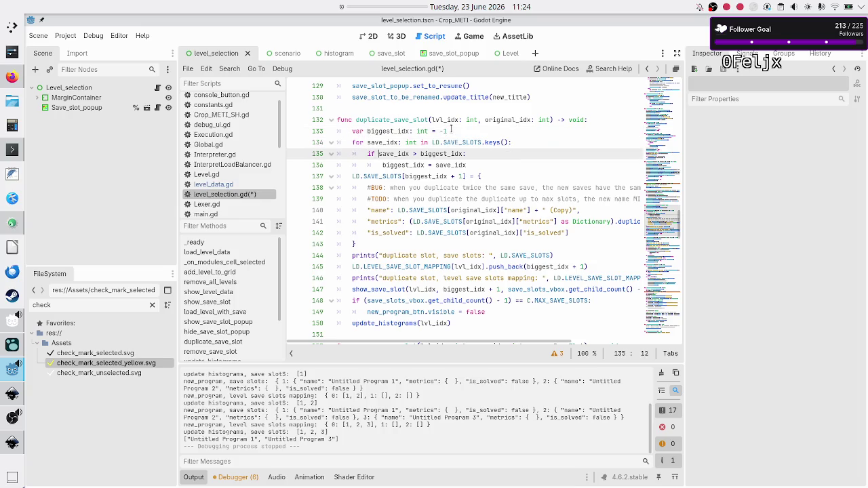
key("ctrl+shift+Right")
key("ctrl+shift+Right")
key("ctrl+shift+Right")
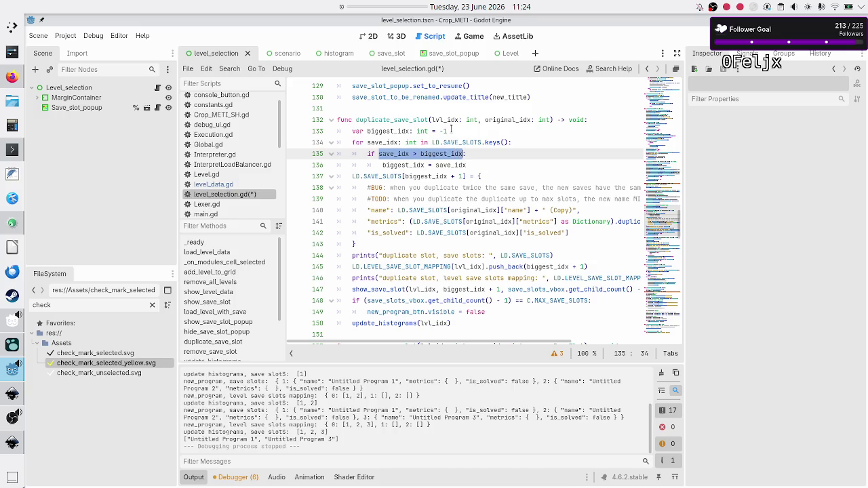
key("Down")
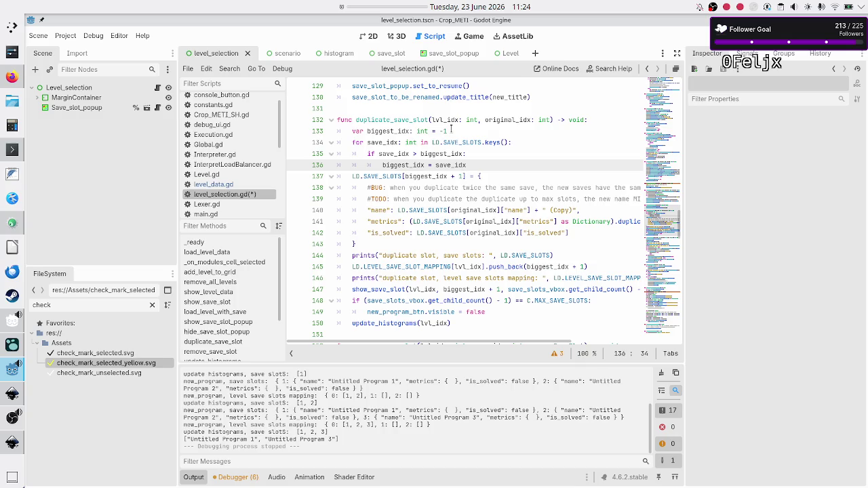
key("Down")
key("Down")
key("Home")
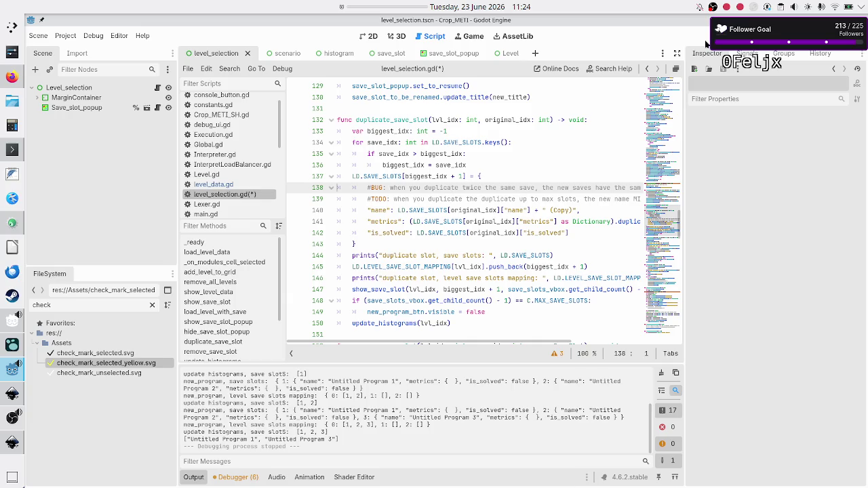
key("F5")
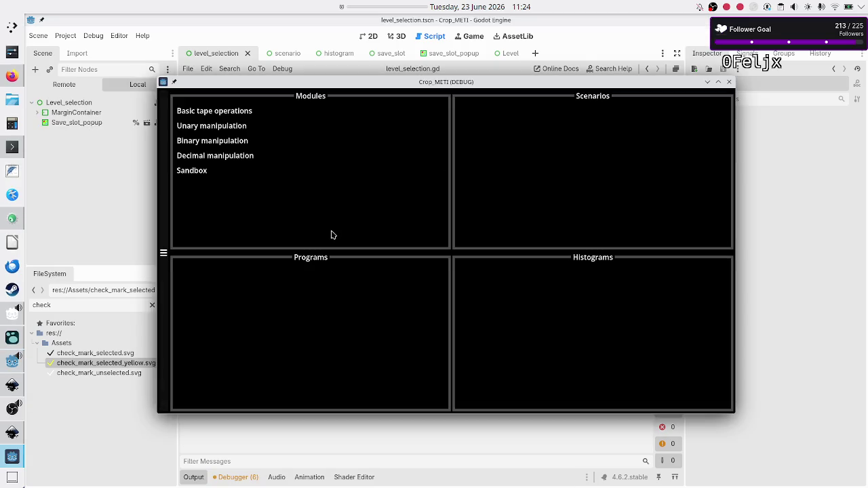
- In Binary manipulation's Flip bit, create Untitled Programs 1–4 and start renaming Untitled Program 1
left_click(274, 137)
left_click(503, 119)
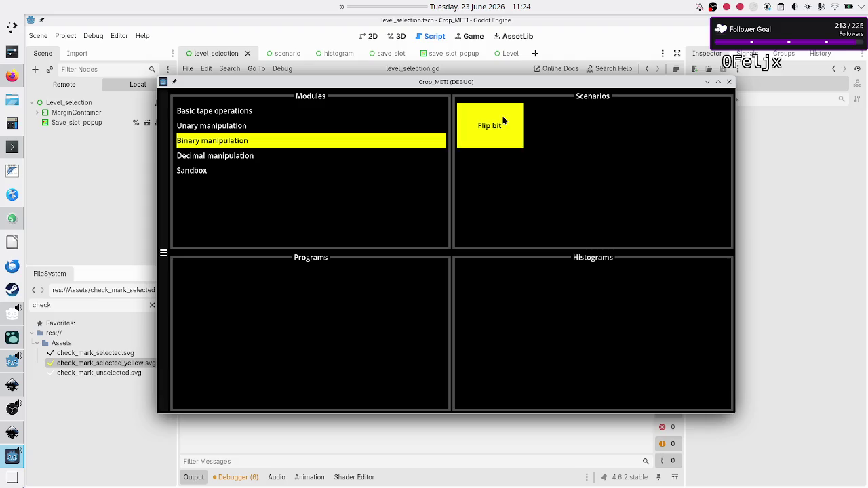
left_click(292, 337)
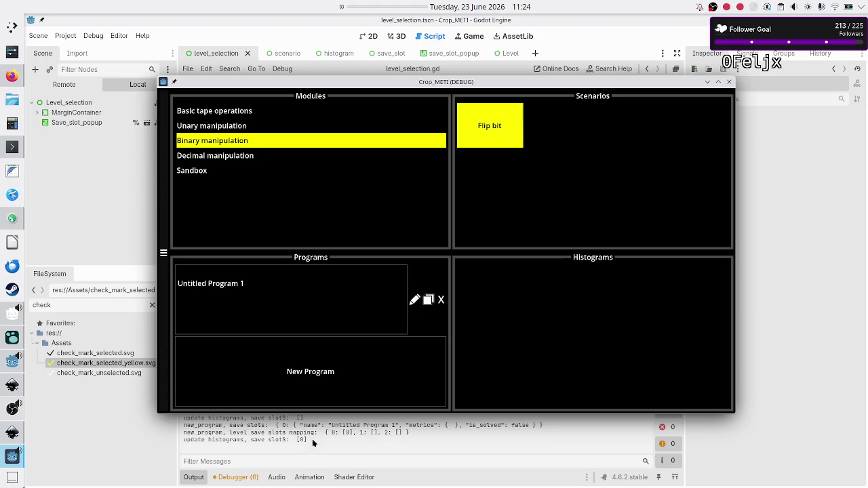
left_click(307, 373)
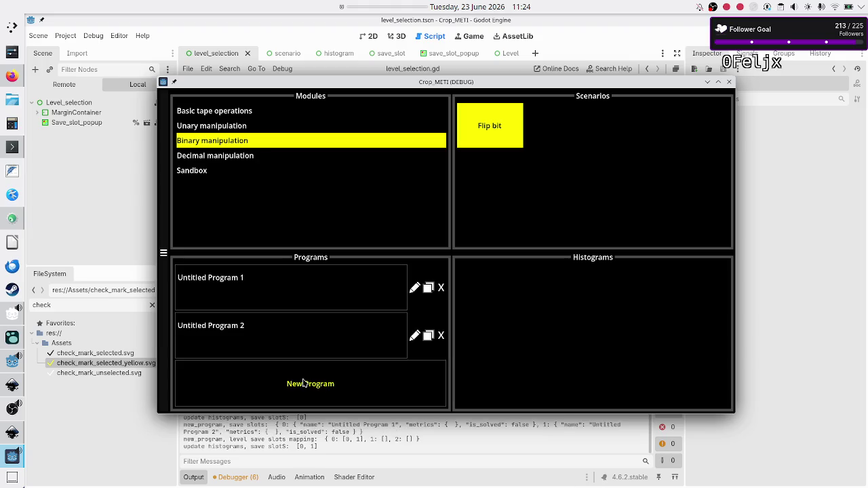
left_click(304, 382)
left_click(303, 397)
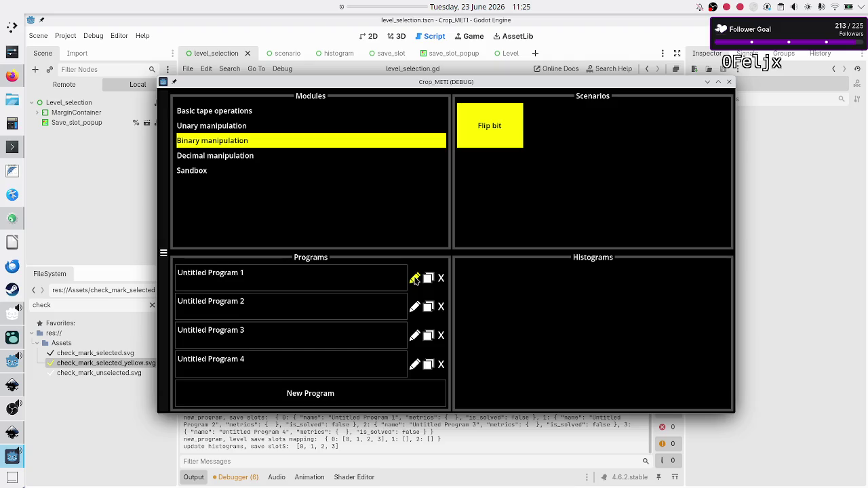
left_click(415, 279)
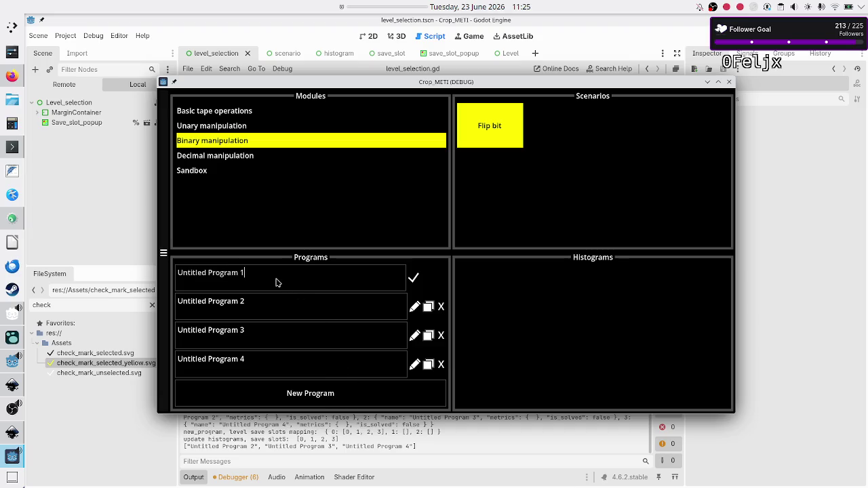
- Change the first program's trailing digit to 2, 3, 4, then 0, and stop the game with F8
key("BackSpace")
type("2")
key("BackSpace")
type("3")
key("BackSpace")
type("4")
key("BackSpace")
type("0")
key("F8")
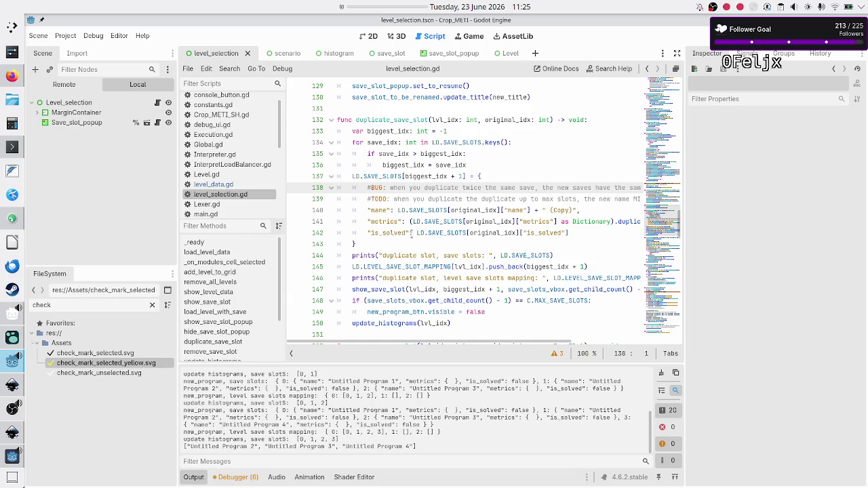
- Scroll to _on_new_program_pressed and highlight every use of biggest_untitled_idx
scroll(411, 232, "down", 15)
scroll(411, 232, "down", 15)
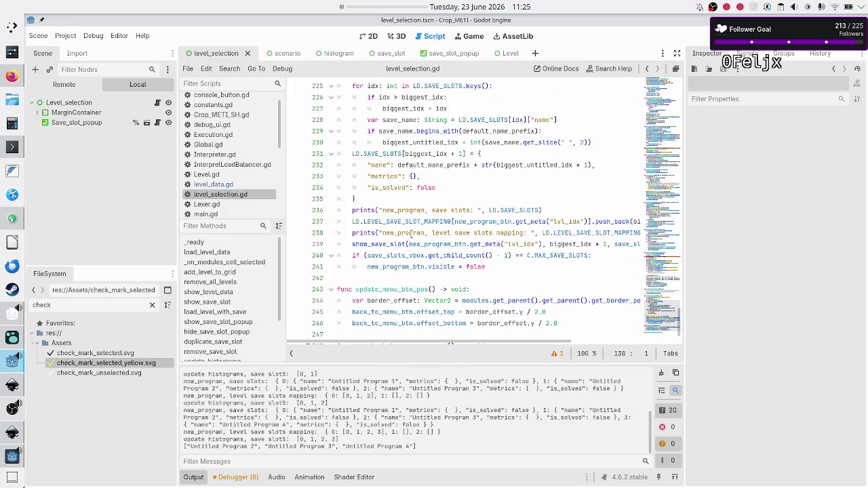
scroll(411, 233, "down", 1)
scroll(411, 232, "up", 4)
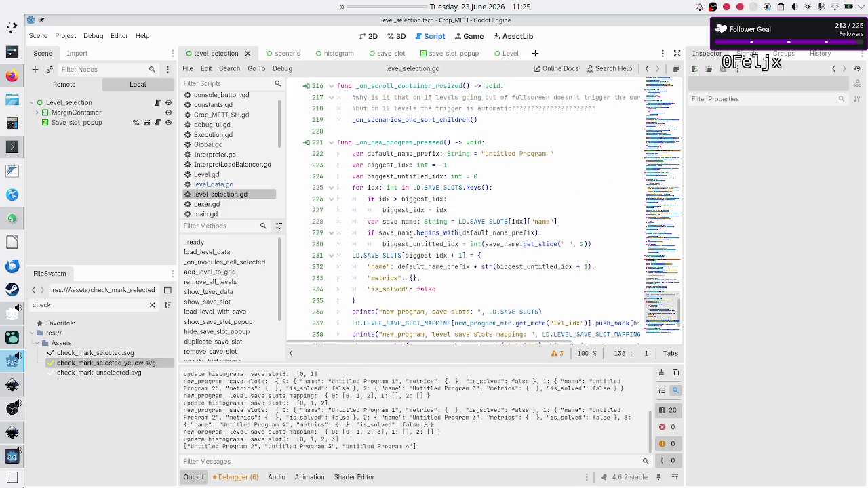
double_click(401, 176)
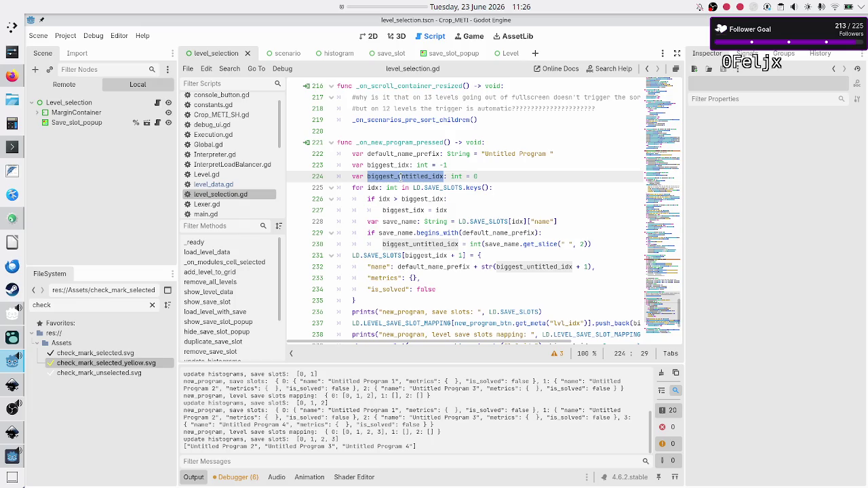
- Rerun the game, rename the first program to 'Untitled Program -1', then select get_slice on line 230
key("F5")
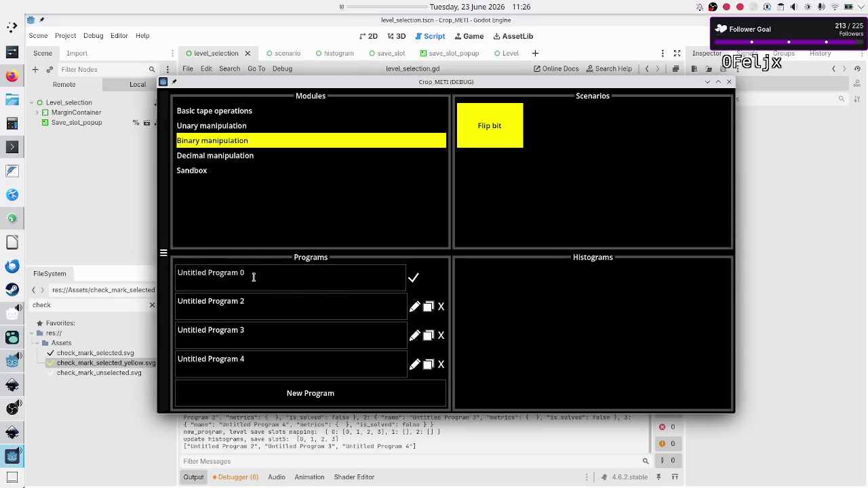
key("BackSpace")
type("-1")
left_click(770, 269)
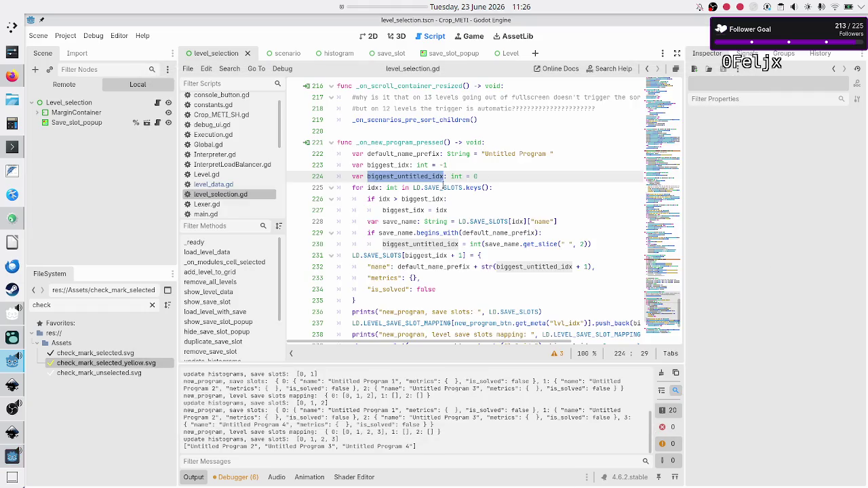
double_click(544, 246)
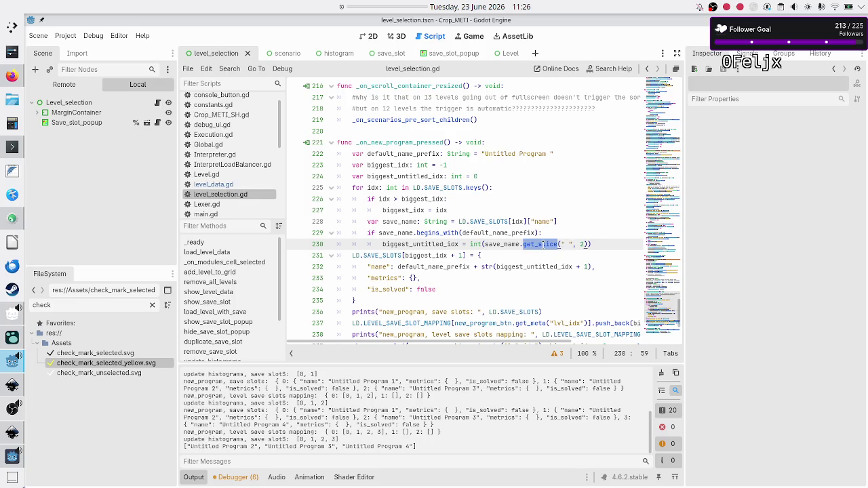
- Inspect the get_slice index 2 and the int conversion on line 230, rerunning the game between
left_click(574, 246)
double_click(582, 244)
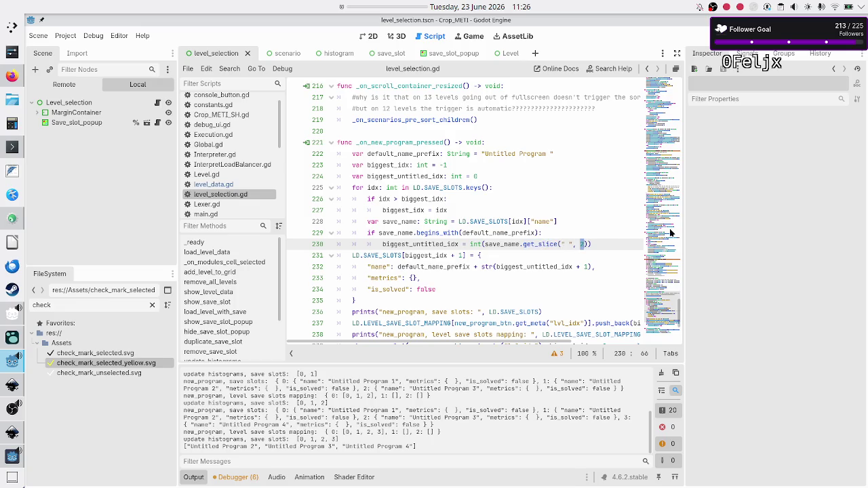
key("F5")
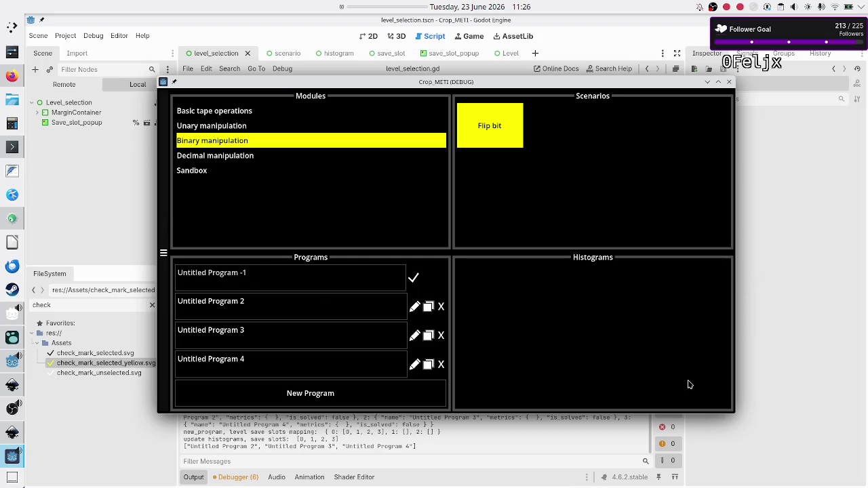
left_click(561, 436)
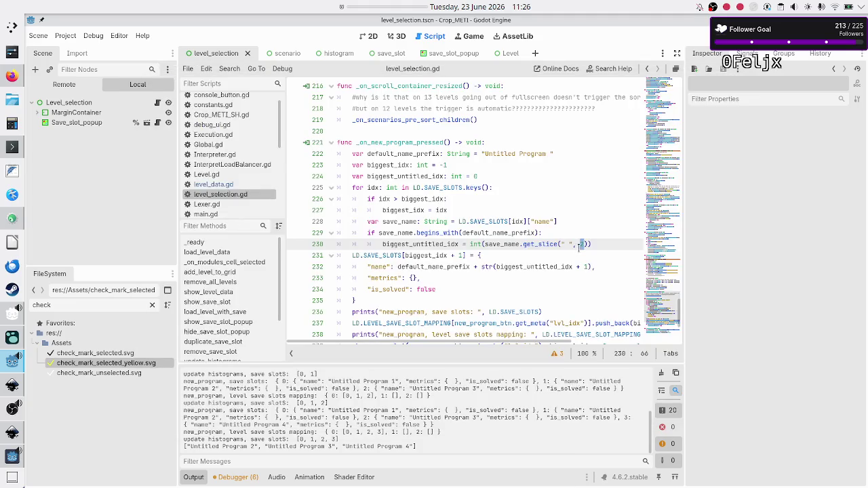
double_click(475, 244)
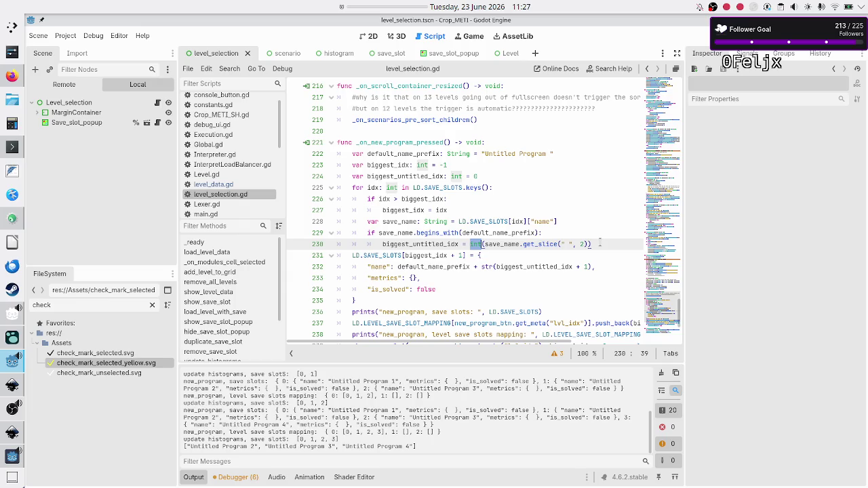
- Confirm 'Untitled Program -1', delete programs 2–4, add a new slot (Untitled Program 0), and stop the game
key("alt+Tab")
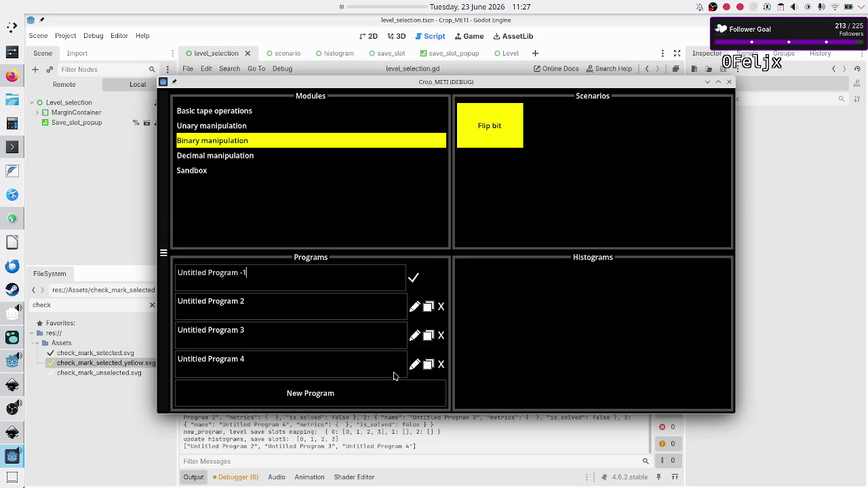
left_click(413, 281)
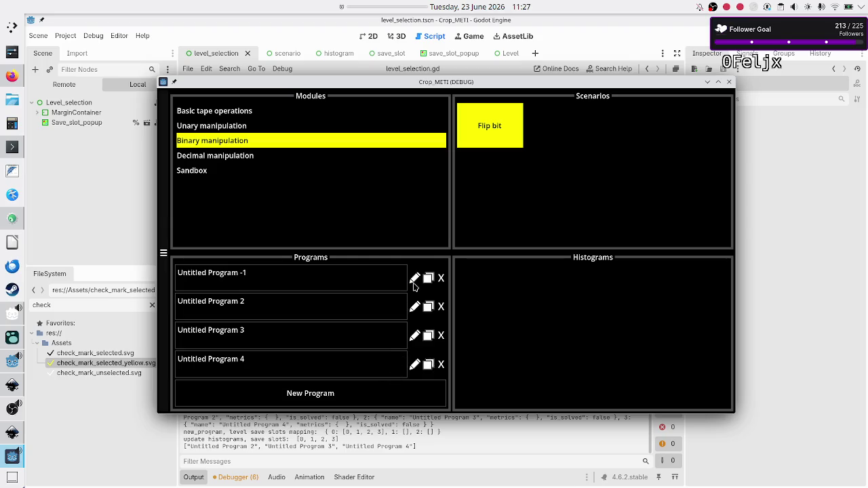
left_click(440, 307)
left_click(441, 309)
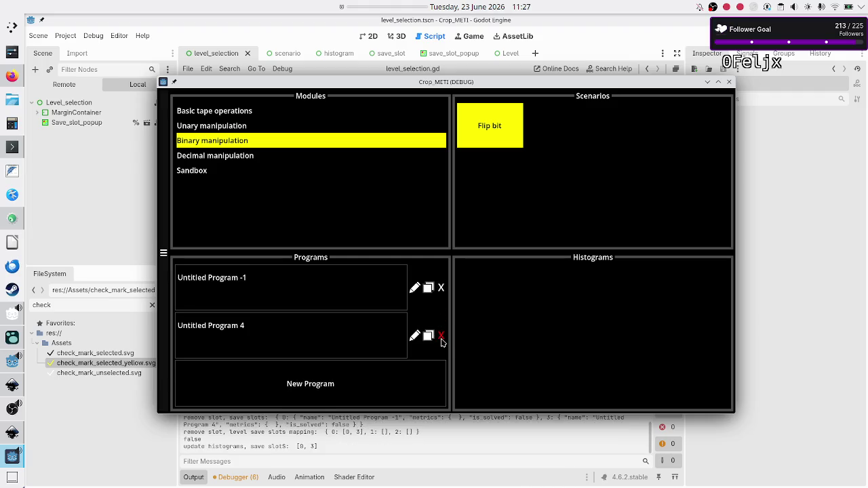
left_click(441, 339)
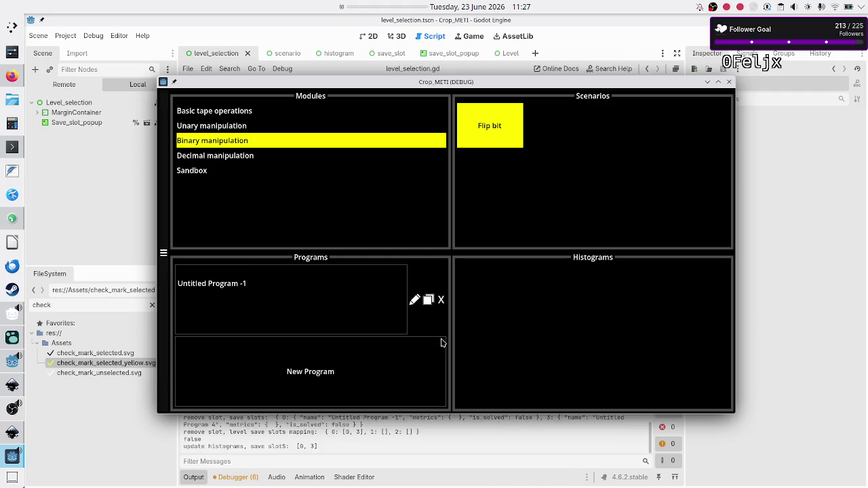
left_click(341, 371)
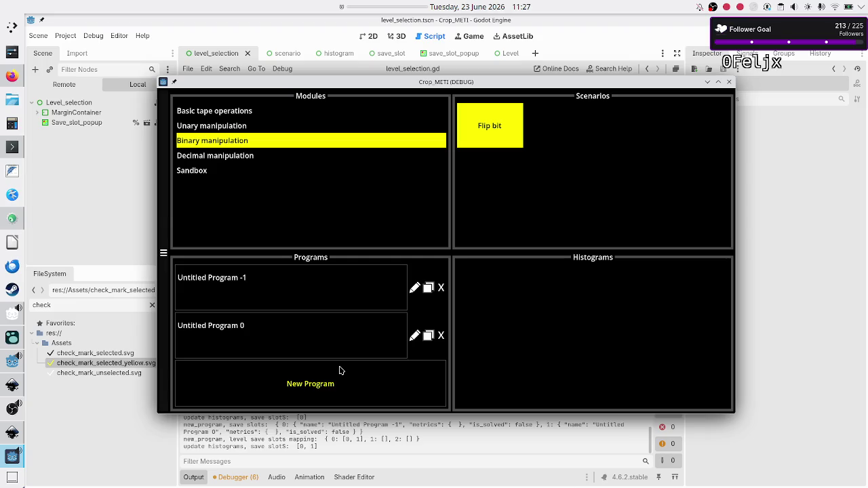
key("F8")
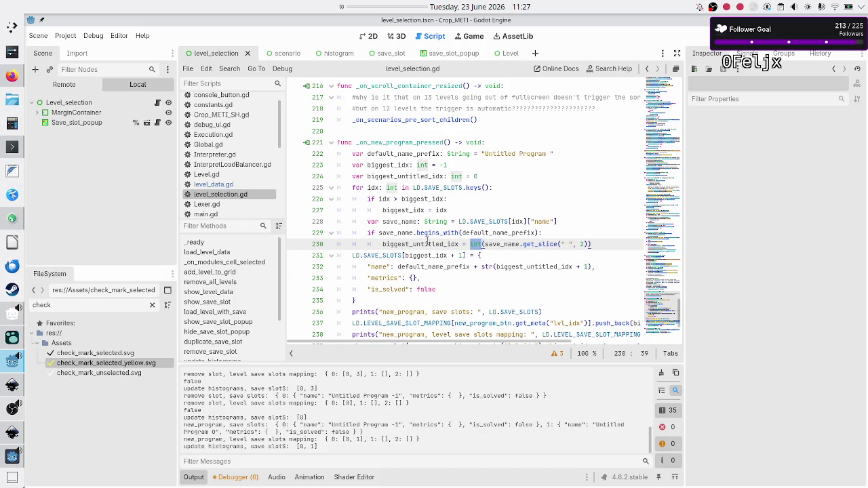
- Select and inspect the biggest_idx comparison on line 226 and the index assignment on line 230
double_click(426, 243)
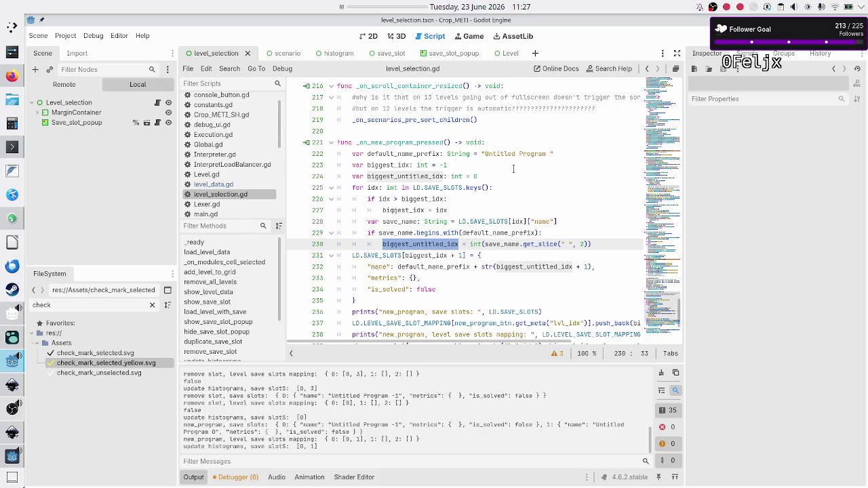
left_click(463, 244)
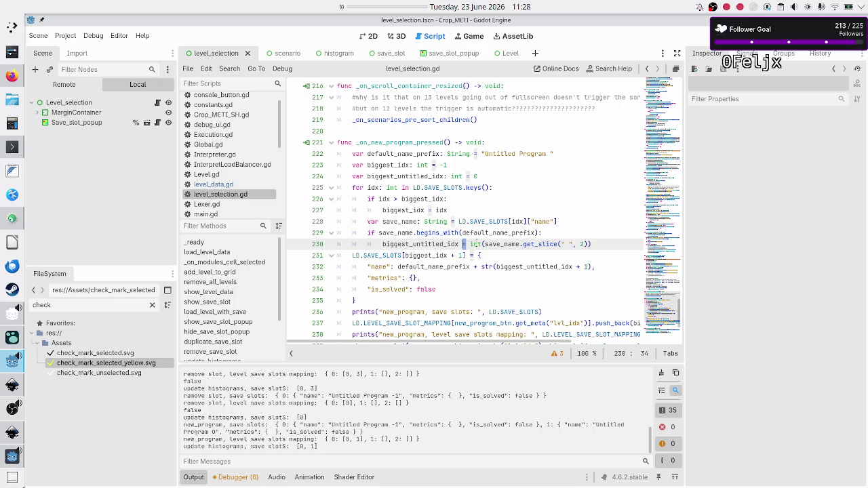
left_click_drag(470, 244, 498, 244)
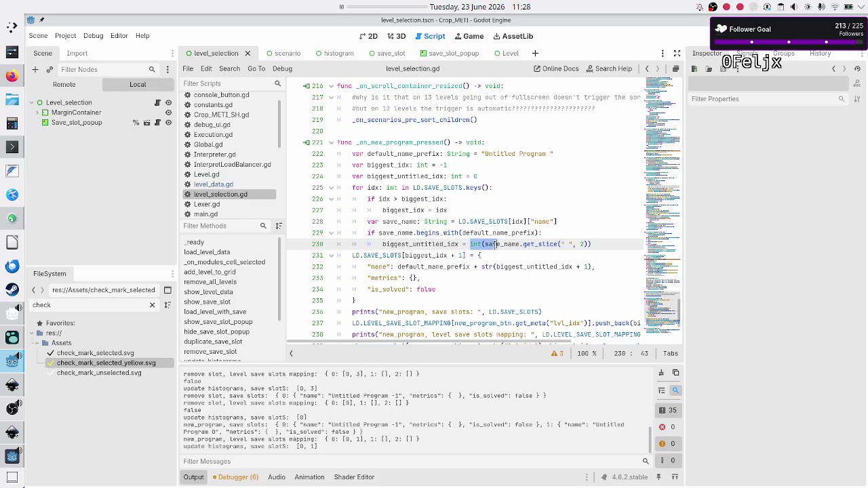
mouse_move(447, 198)
left_mouse_down()
mouse_move(377, 190)
mouse_move(370, 199)
left_mouse_up()
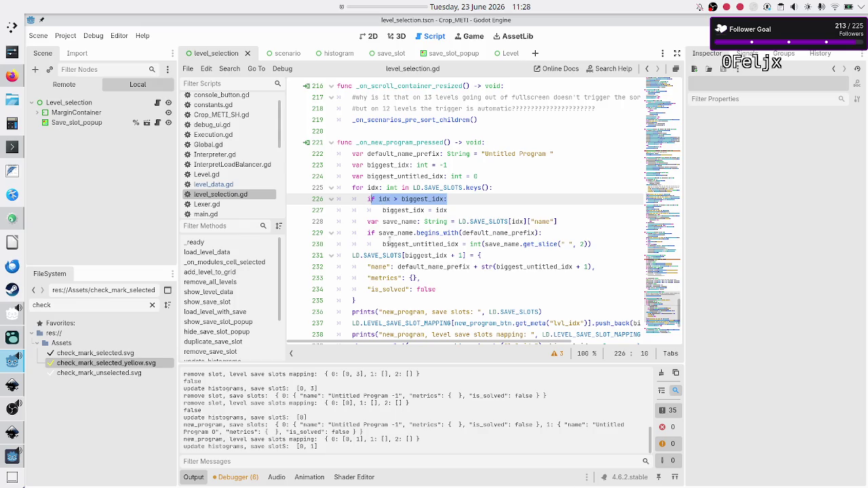
left_click(382, 244)
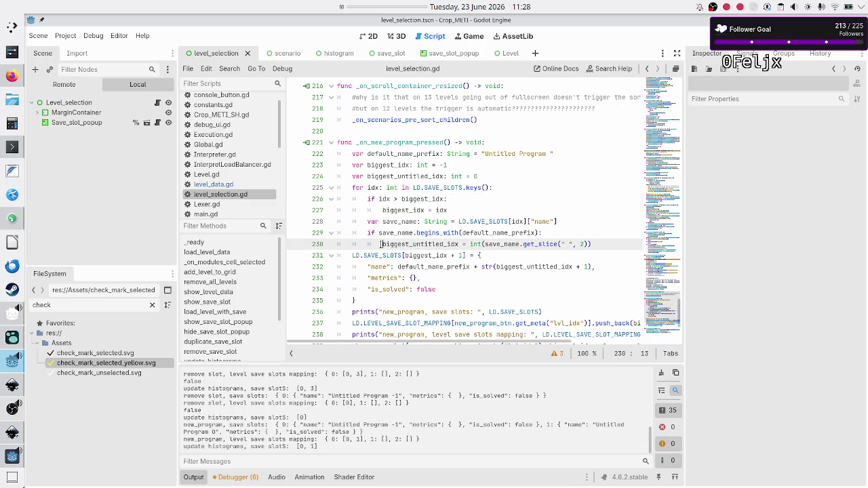
left_click_drag(381, 244, 595, 242)
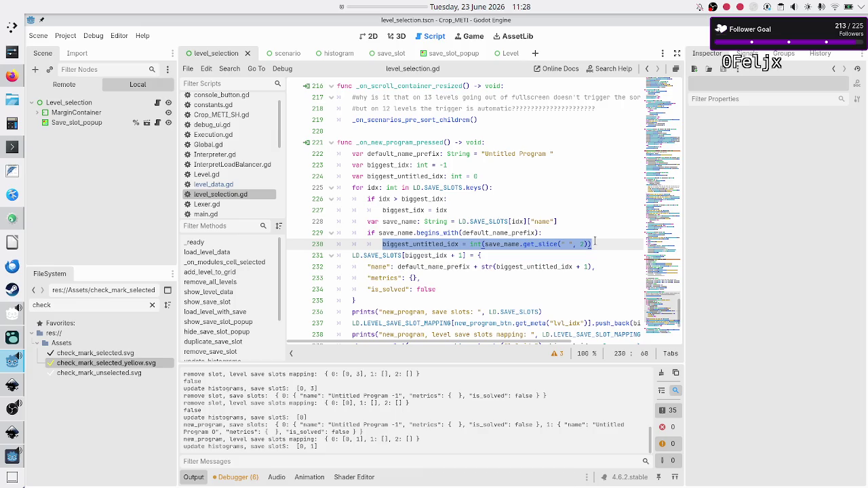
left_click(595, 242)
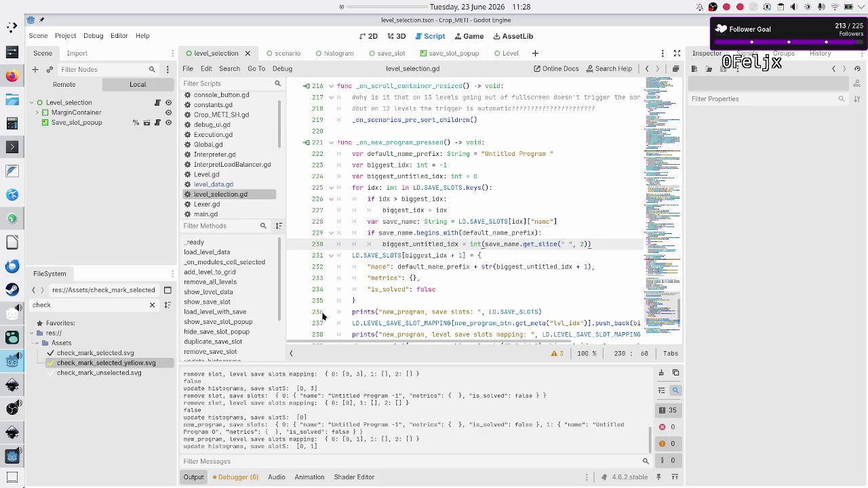
left_click(5, 462)
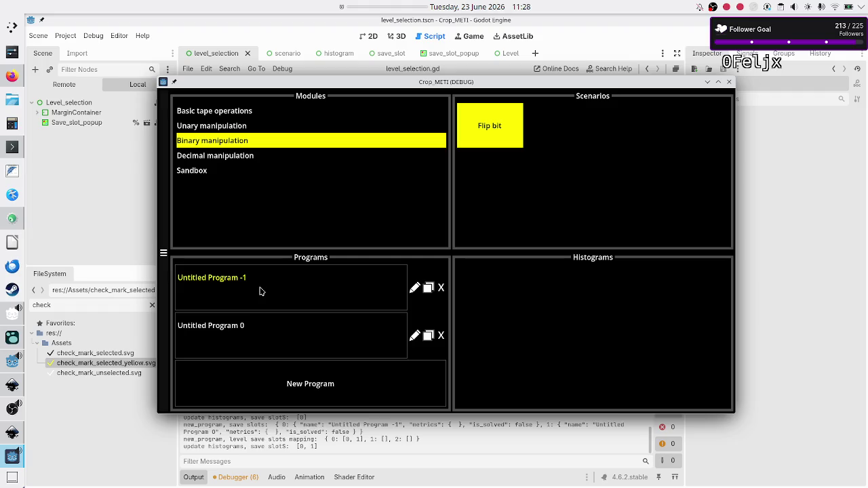
- Rename 'Untitled Program -1' to 'Untitled Program 1', add another program, and return to the script
left_click(415, 289)
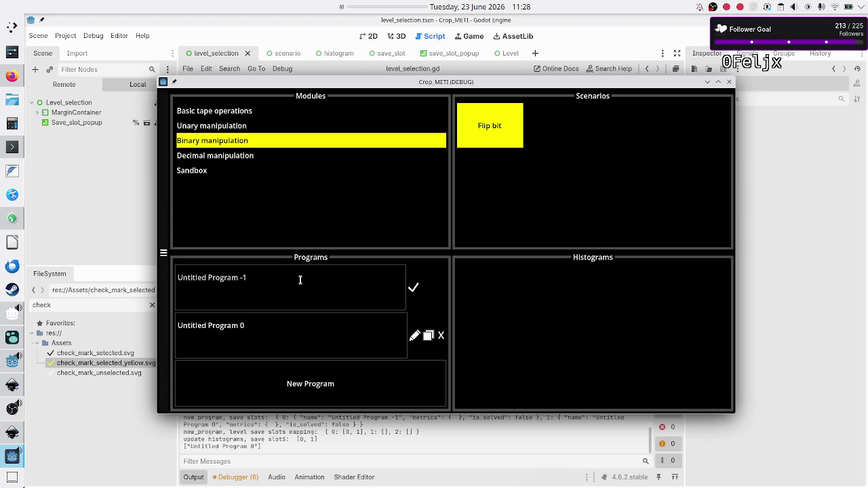
key("BackSpace")
key("Return")
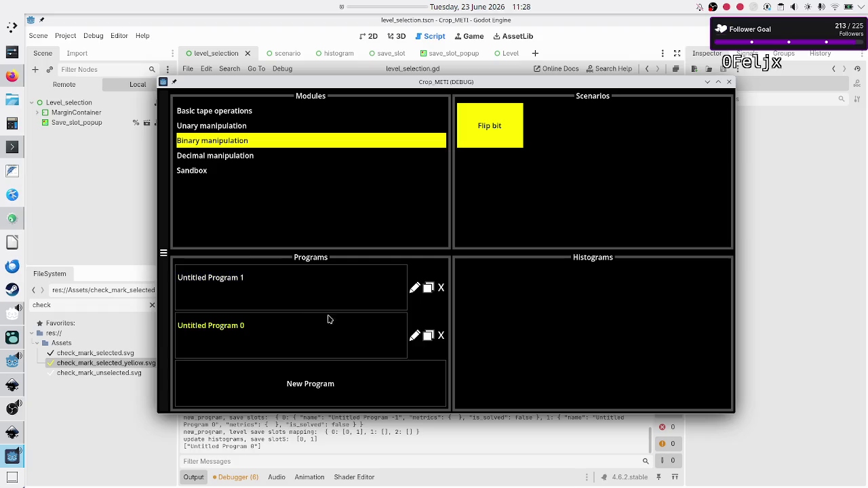
left_click(325, 394)
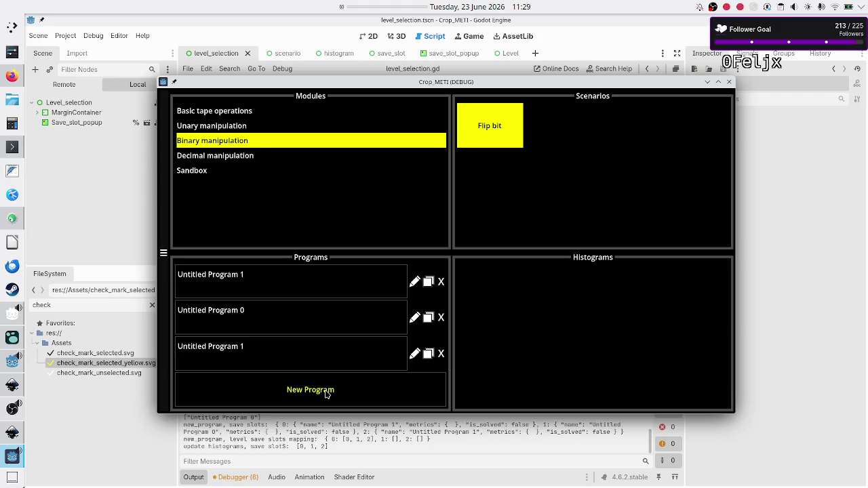
left_click(750, 314)
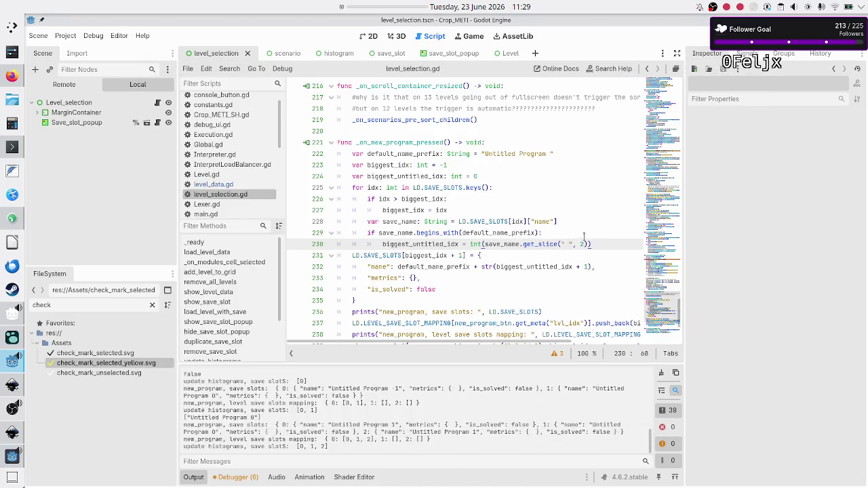
- Add an indented empty line after line 229's begins_with check, above the biggest_untitled_idx assignment
left_click_drag(597, 244, 379, 244)
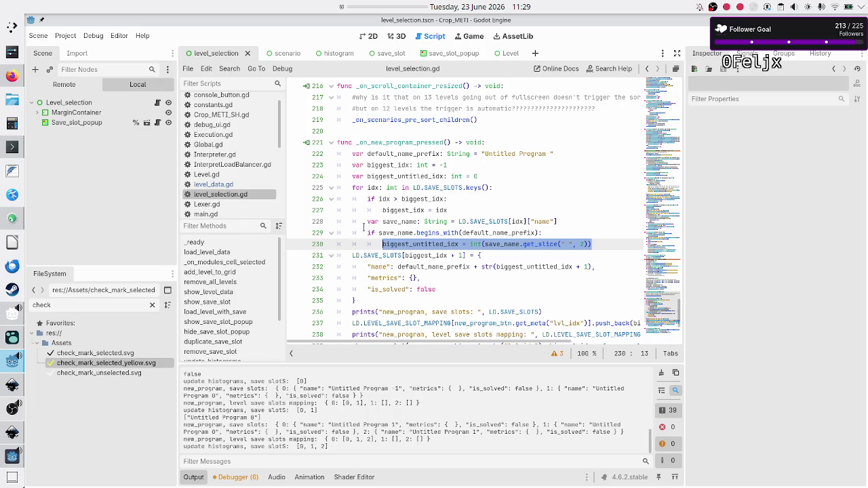
left_click(559, 233)
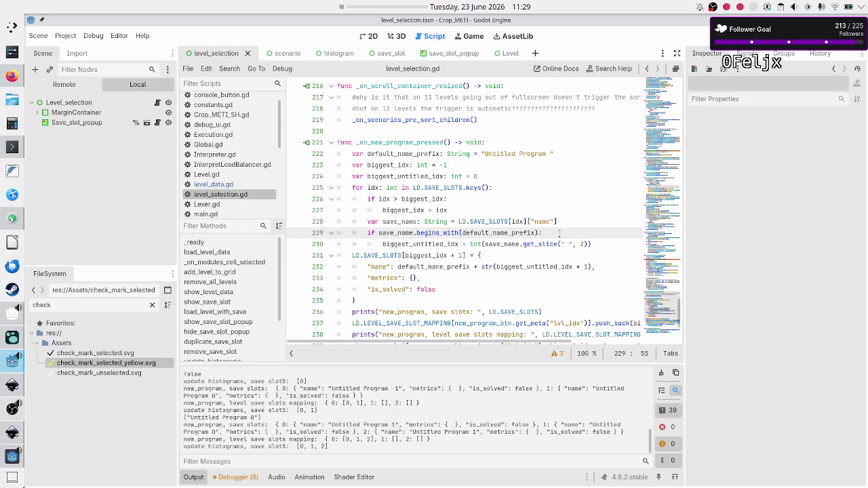
key("Return")
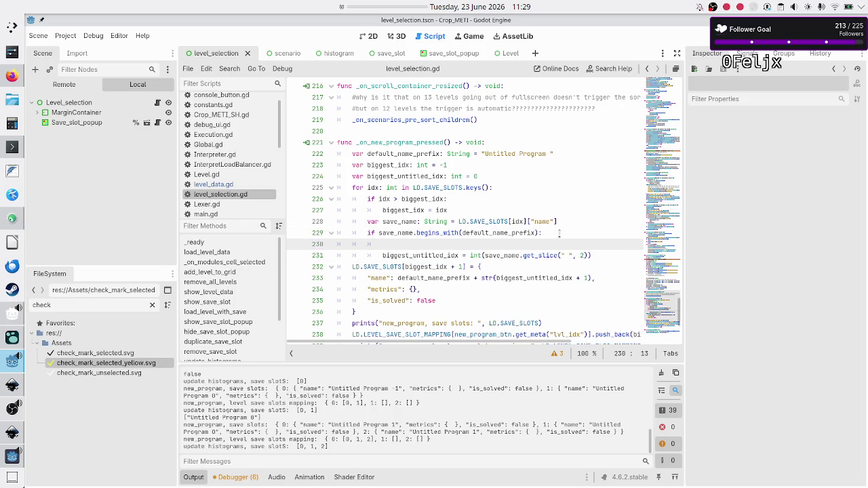